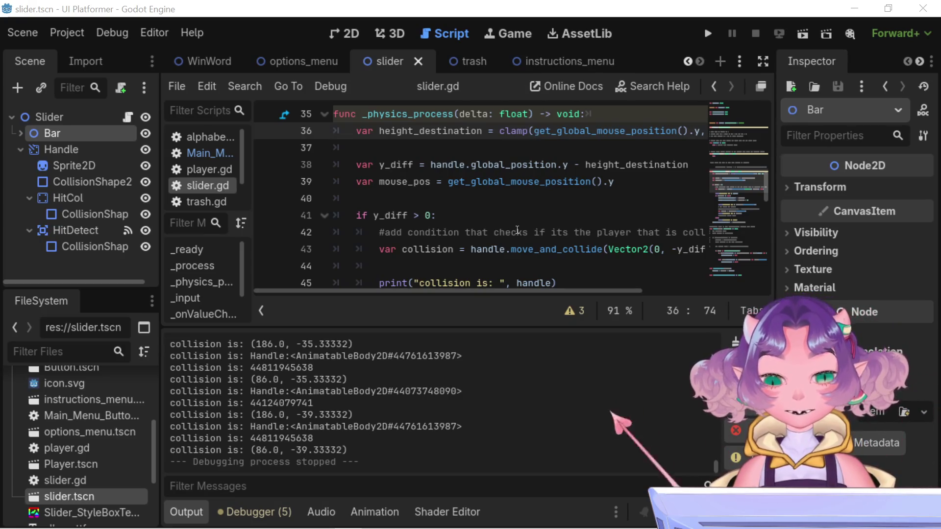
Place the caret on empty line 11 below the variable declarations in slider.gd
{"action": "scroll", "coordinate": [544, 274], "scroll_direction": "up", "scroll_amount": 2}
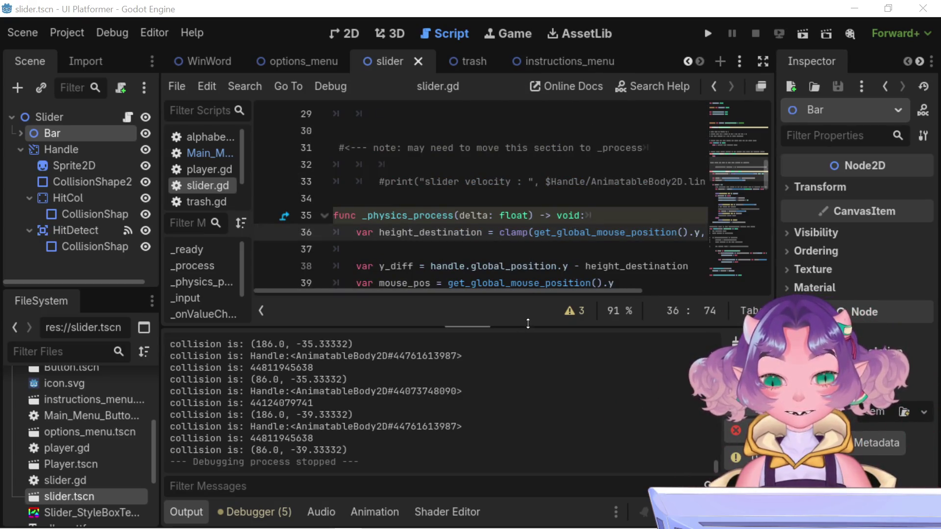
{"action": "scroll", "coordinate": [441, 228], "scroll_direction": "up", "scroll_amount": 10}
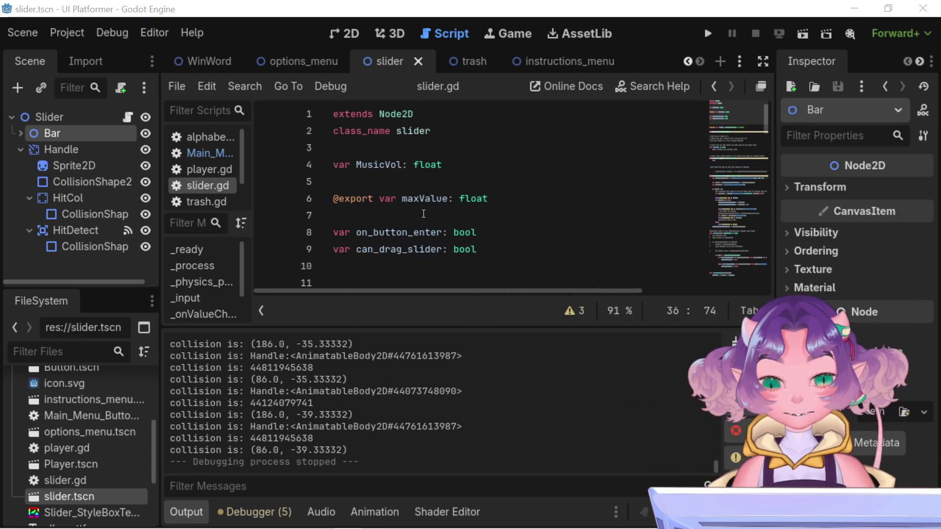
{"action": "left_click", "coordinate": [506, 265]}
{"action": "scroll", "coordinate": [506, 264], "scroll_direction": "down", "scroll_amount": 1}
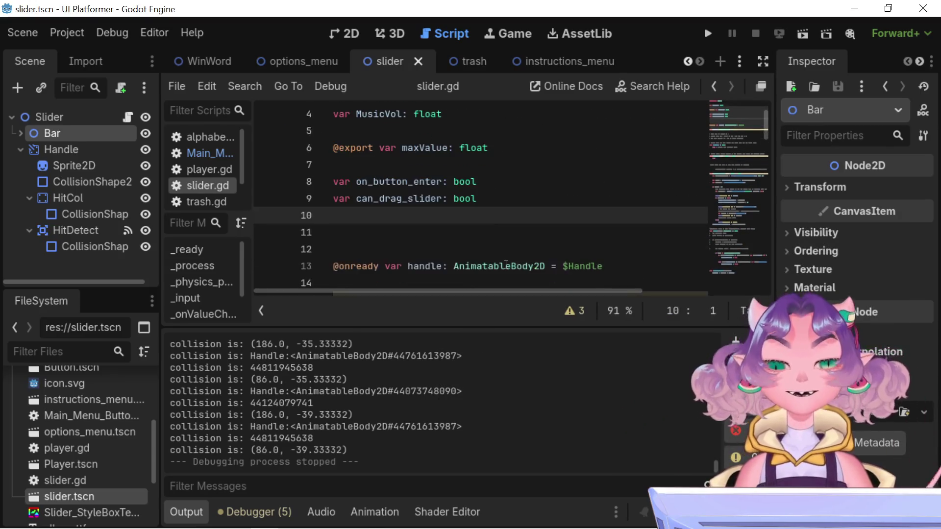
{"action": "left_click", "coordinate": [490, 249]}
{"action": "left_click", "coordinate": [480, 236]}
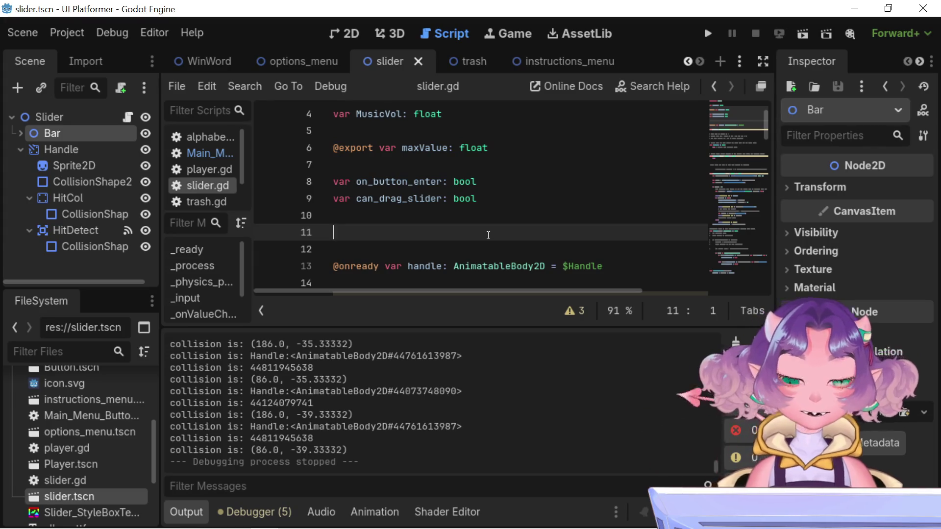
{"action": "scroll", "coordinate": [487, 234], "scroll_direction": "down", "scroll_amount": 2}
{"action": "scroll", "coordinate": [488, 235], "scroll_direction": "down", "scroll_amount": 2}
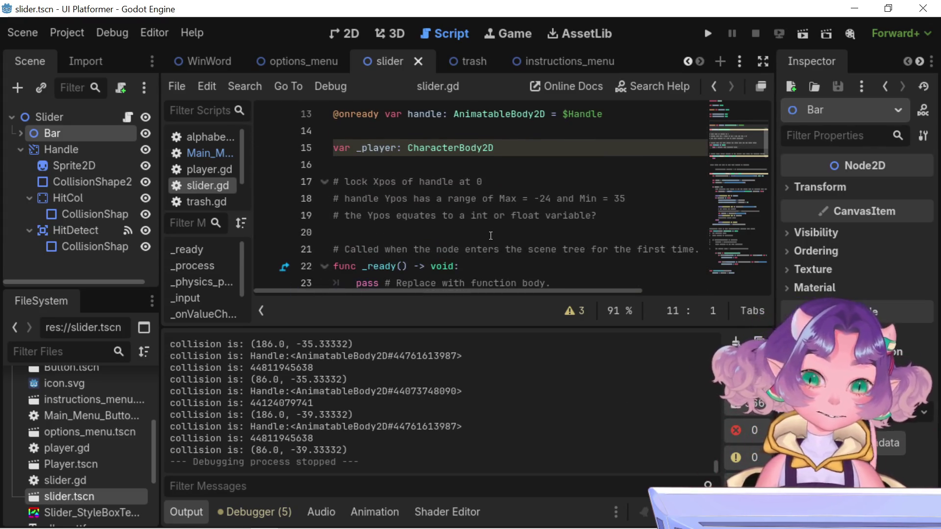
{"action": "scroll", "coordinate": [490, 236], "scroll_direction": "up", "scroll_amount": 2}
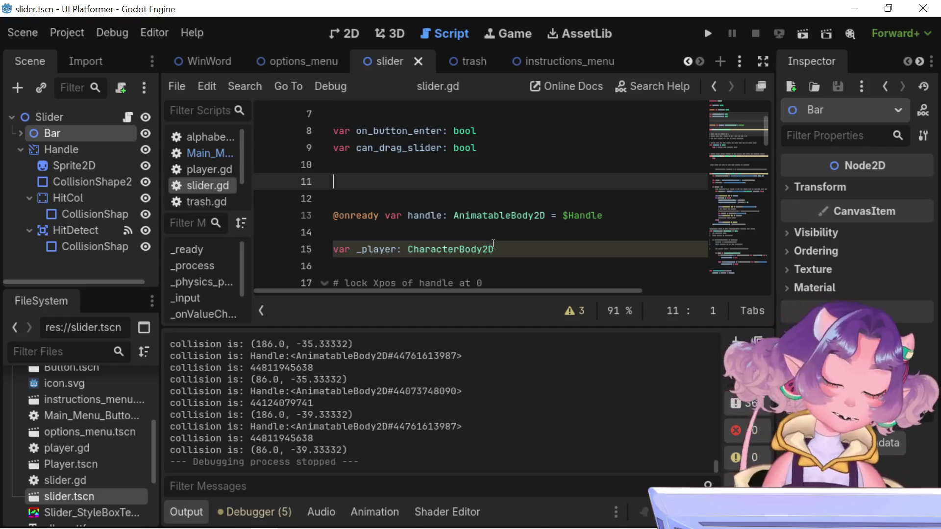
{"action": "mouse_move", "coordinate": [505, 214]}
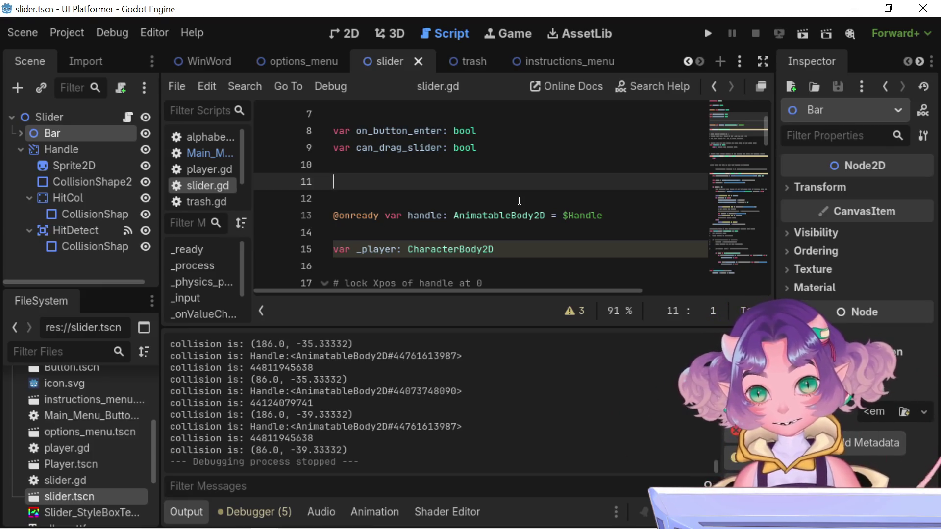
Type the declaration var max_bar on line 11
{"action": "type", "text": "var"}
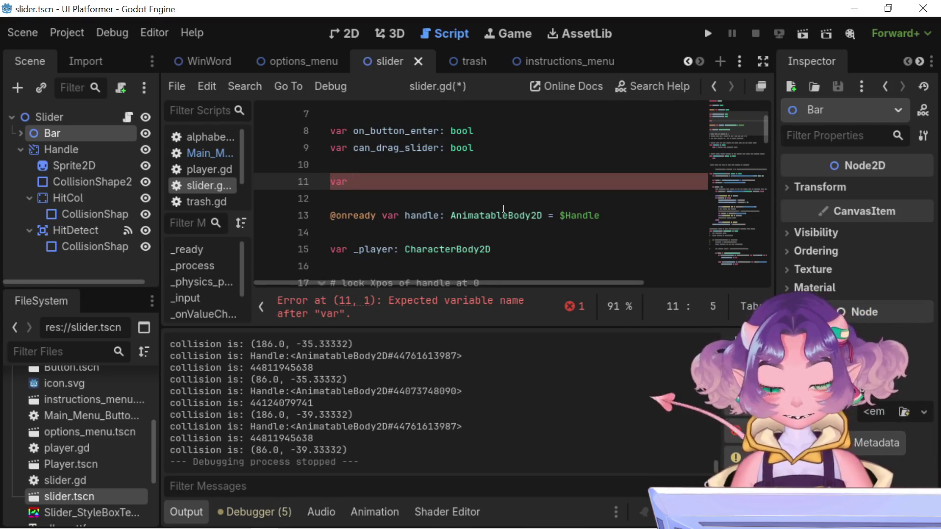
{"action": "type", "text": "max"}
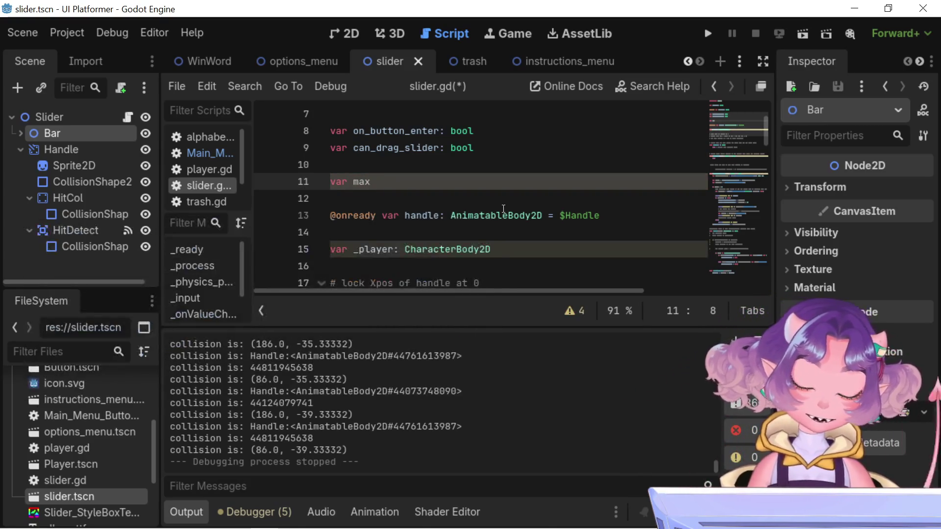
{"action": "scroll", "coordinate": [504, 211], "scroll_direction": "down", "scroll_amount": 1}
{"action": "scroll", "coordinate": [509, 210], "scroll_direction": "down", "scroll_amount": 5}
{"action": "scroll", "coordinate": [519, 203], "scroll_direction": "down", "scroll_amount": 5}
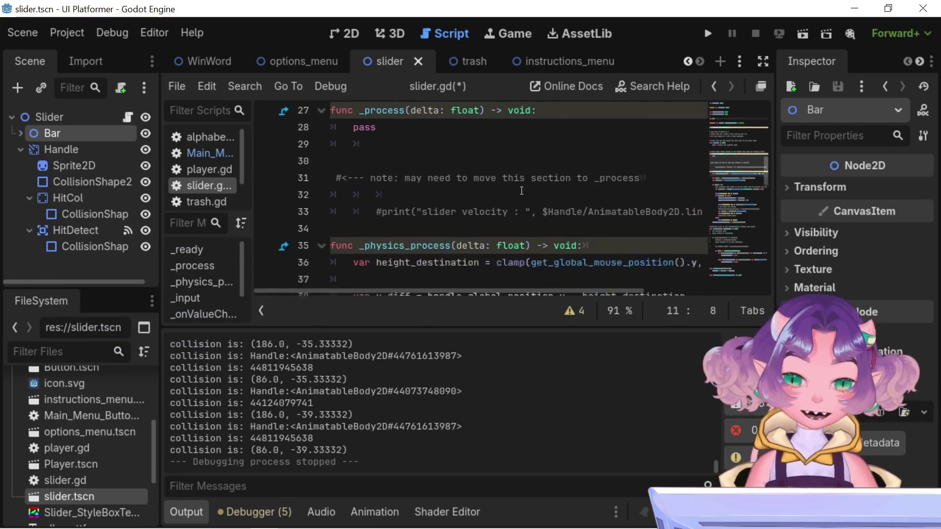
{"action": "scroll", "coordinate": [521, 191], "scroll_direction": "up", "scroll_amount": 2}
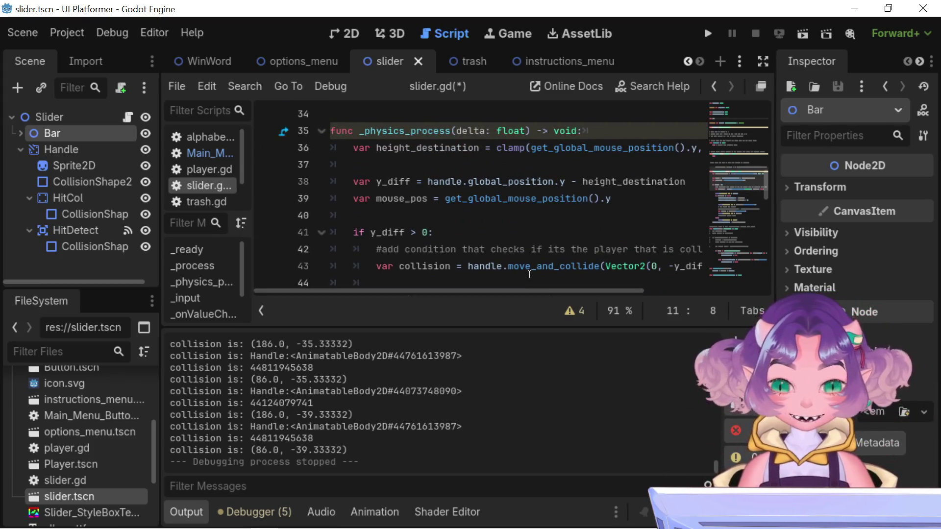
{"action": "scroll", "coordinate": [524, 284], "scroll_direction": "up", "scroll_amount": 1}
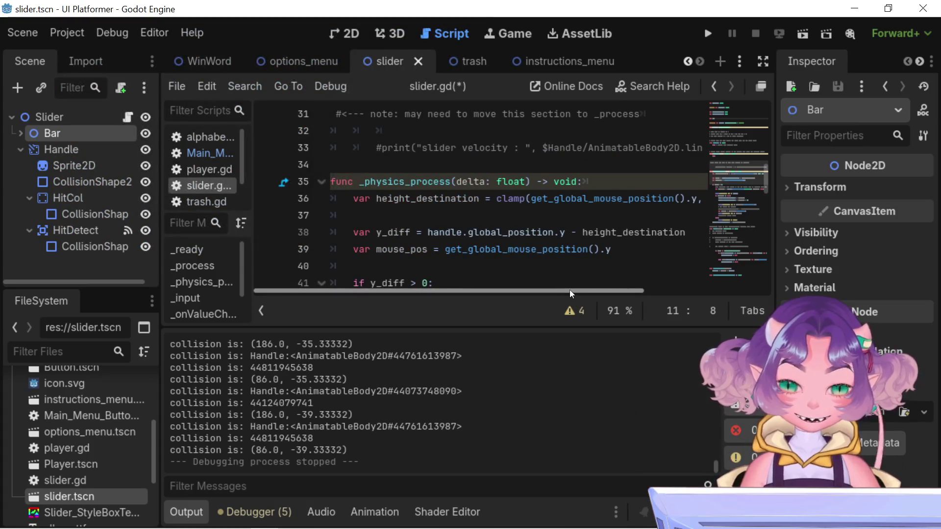
{"action": "scroll", "coordinate": [563, 290], "scroll_direction": "right", "scroll_amount": 1}
{"action": "scroll", "coordinate": [563, 291], "scroll_direction": "right", "scroll_amount": 5}
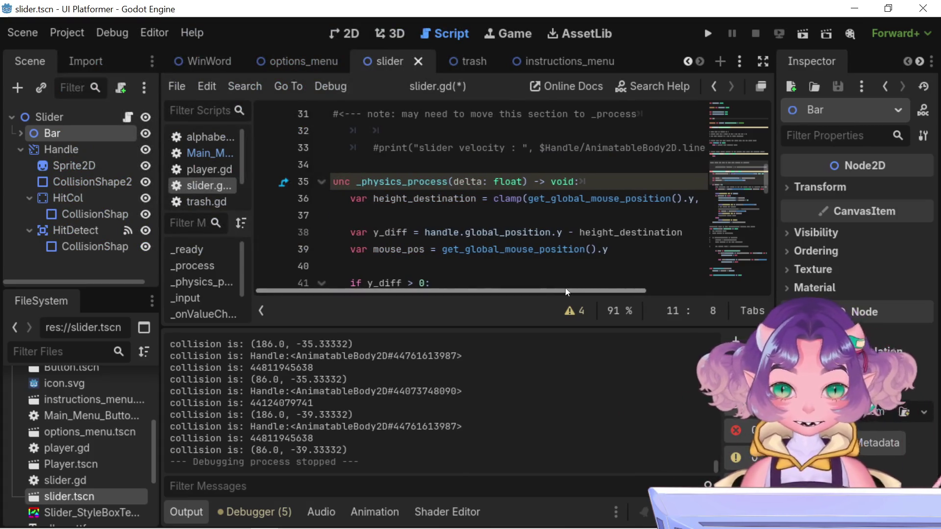
{"action": "scroll", "coordinate": [672, 277], "scroll_direction": "right", "scroll_amount": 4}
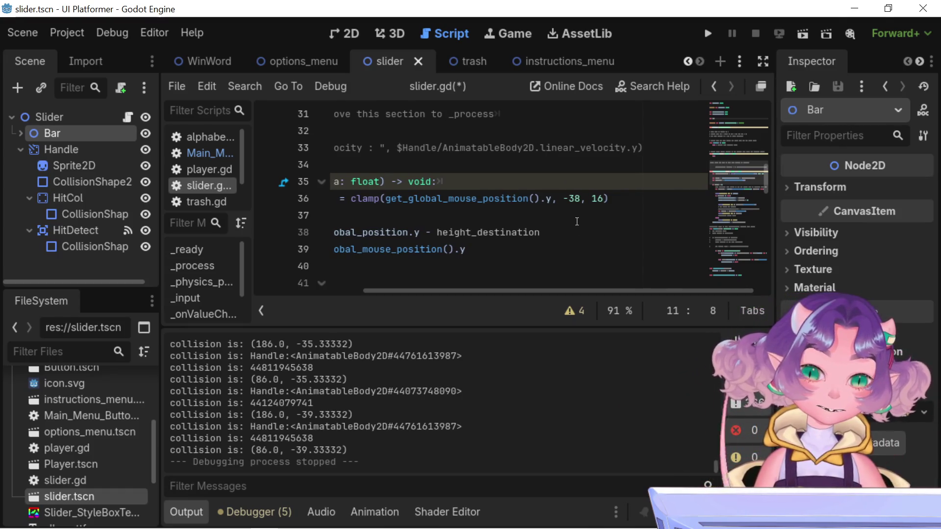
{"action": "scroll", "coordinate": [426, 245], "scroll_direction": "left", "scroll_amount": 4}
{"action": "scroll", "coordinate": [426, 245], "scroll_direction": "up", "scroll_amount": 4}
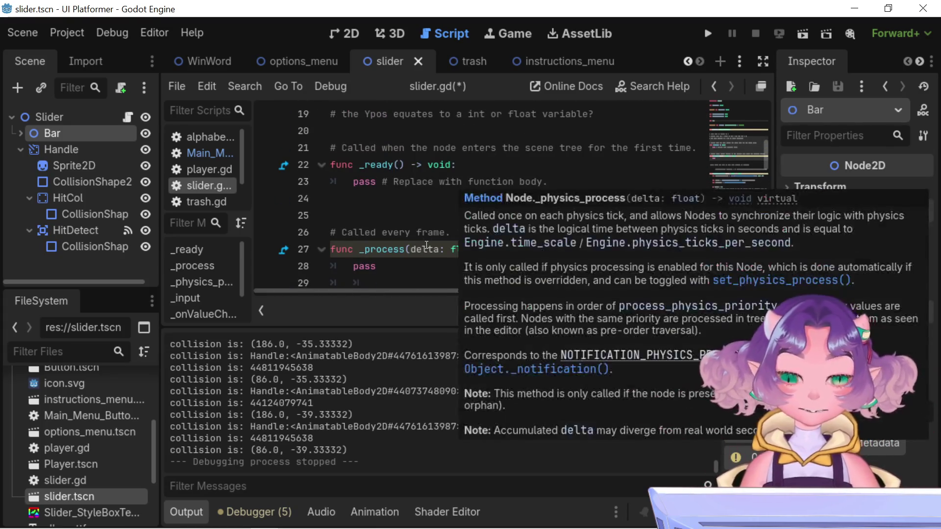
{"action": "scroll", "coordinate": [414, 182], "scroll_direction": "up", "scroll_amount": 4}
{"action": "left_click", "coordinate": [414, 183]}
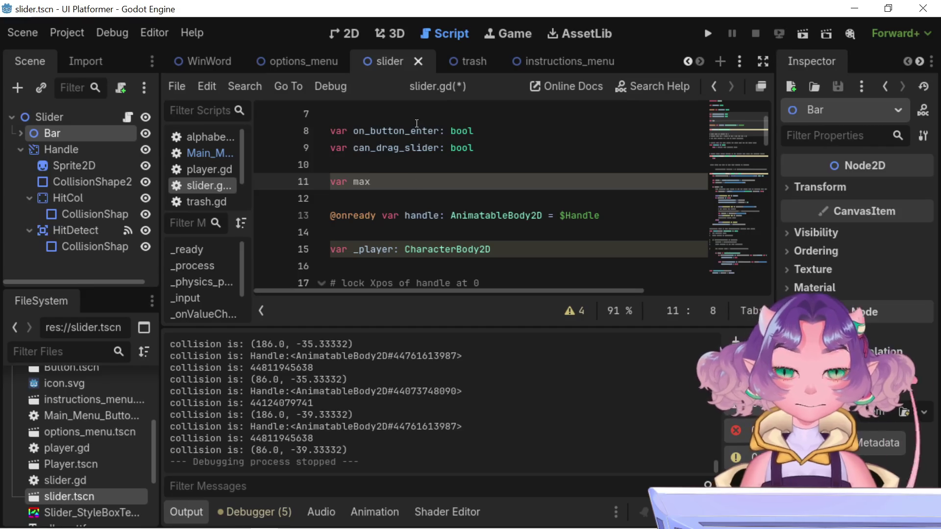
{"action": "type", "text": "_"}
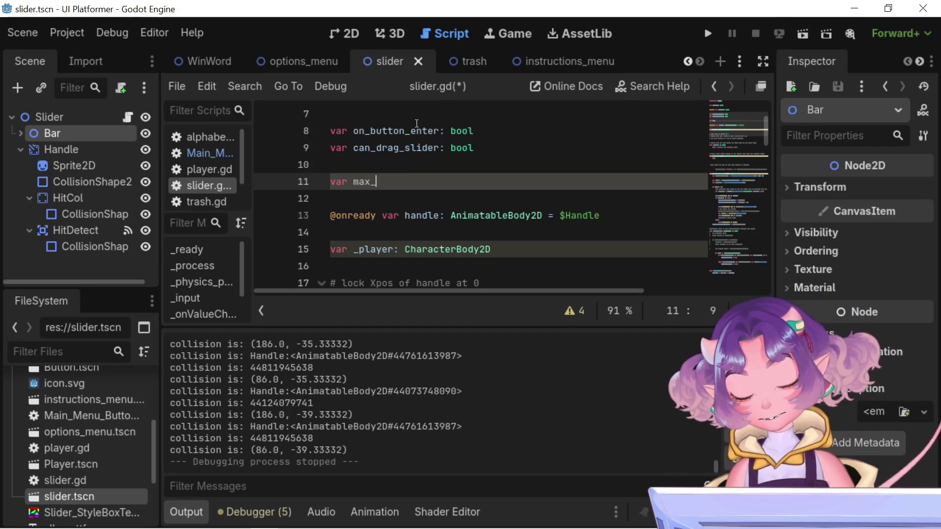
{"action": "type", "text": "bar"}
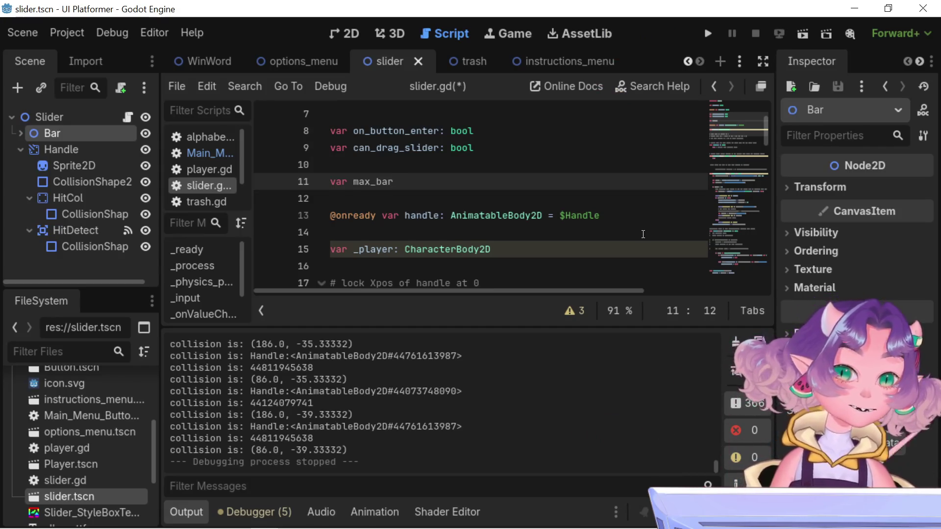
Scroll down to look at the _physics_process function
{"action": "scroll", "coordinate": [642, 235], "scroll_direction": "down", "scroll_amount": 5}
{"action": "scroll", "coordinate": [642, 235], "scroll_direction": "down", "scroll_amount": 3}
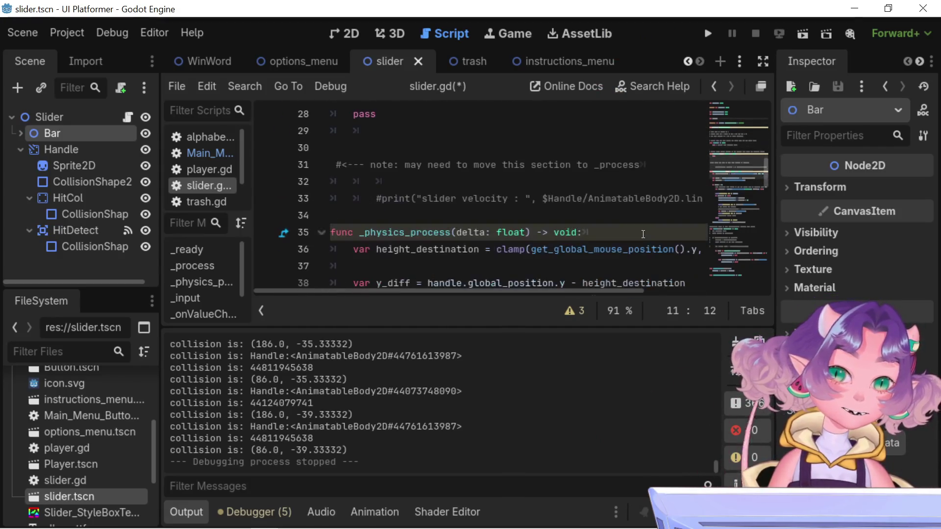
{"action": "scroll", "coordinate": [626, 263], "scroll_direction": "down", "scroll_amount": 1}
{"action": "left_click_drag", "start_coordinate": [607, 289], "coordinate": [689, 262]}
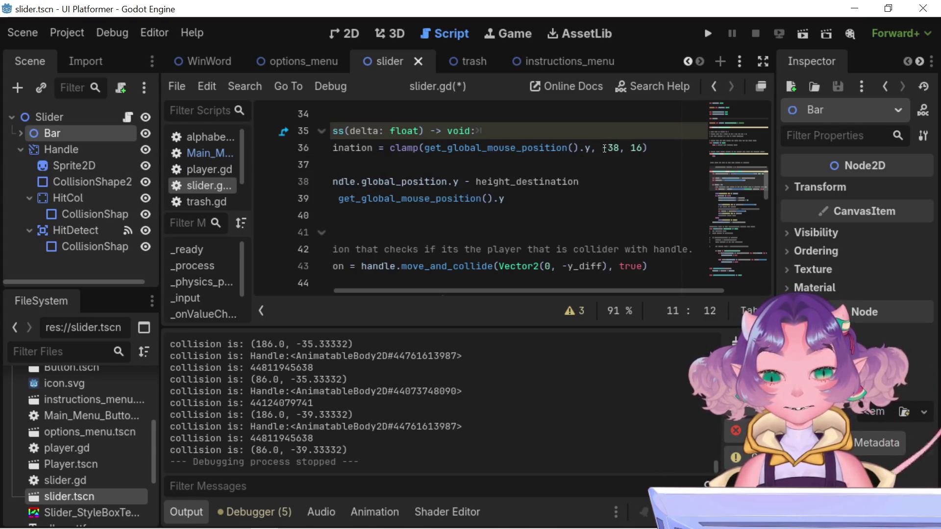
{"action": "left_click_drag", "start_coordinate": [603, 149], "coordinate": [623, 153]}
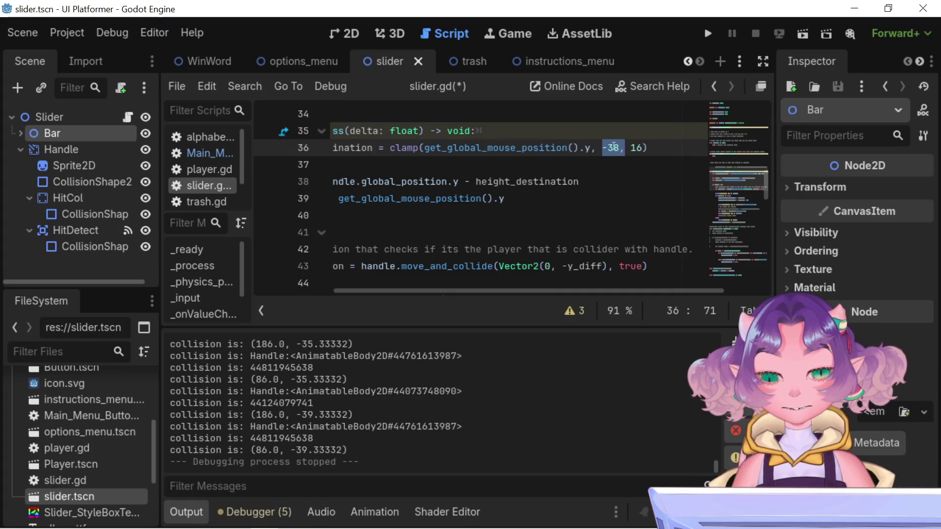
{"action": "left_click", "coordinate": [596, 147]}
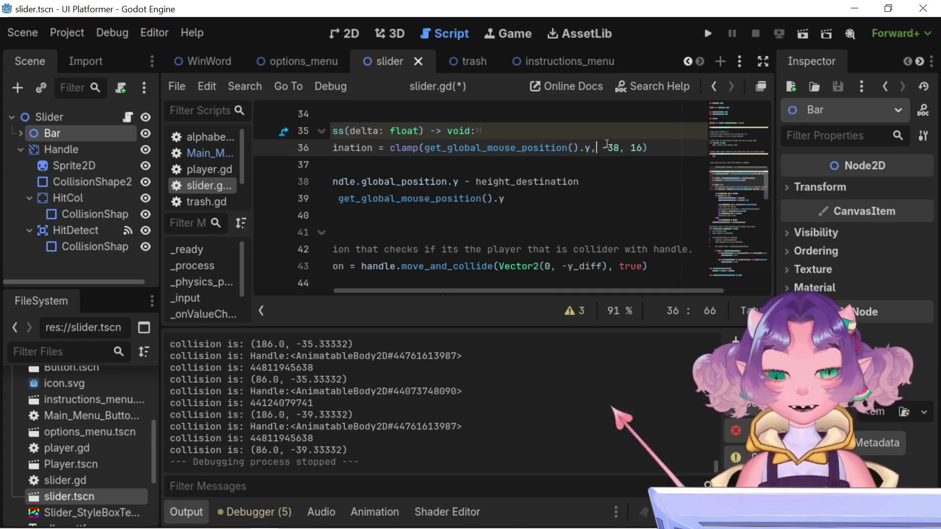
{"action": "left_click_drag", "start_coordinate": [603, 148], "coordinate": [617, 147]}
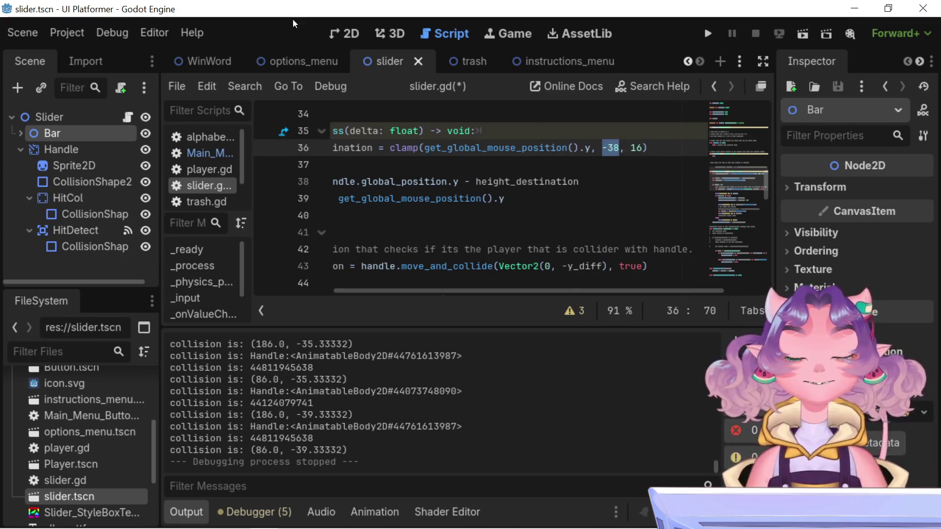
{"action": "left_click", "coordinate": [343, 32]}
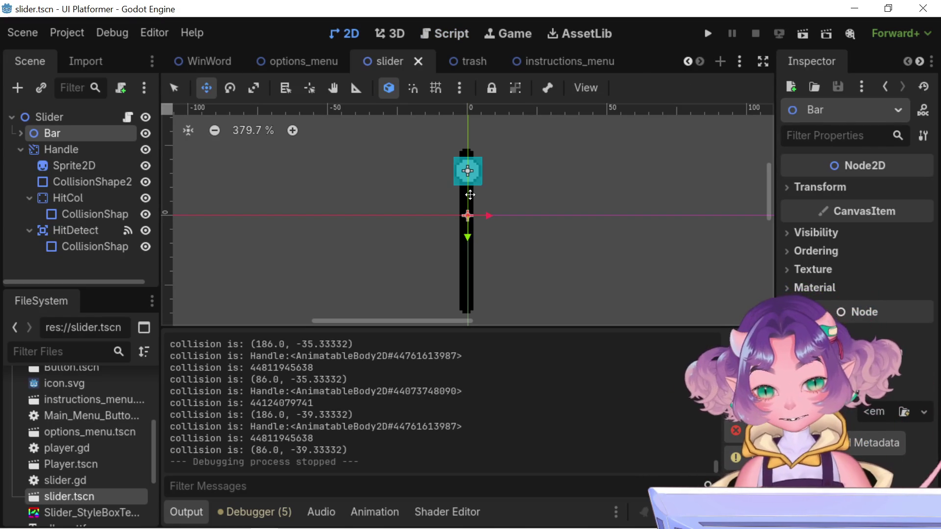
Expand the Bar's Transform properties and look over the WinWord scene and scene tabs
{"action": "left_click", "coordinate": [842, 190]}
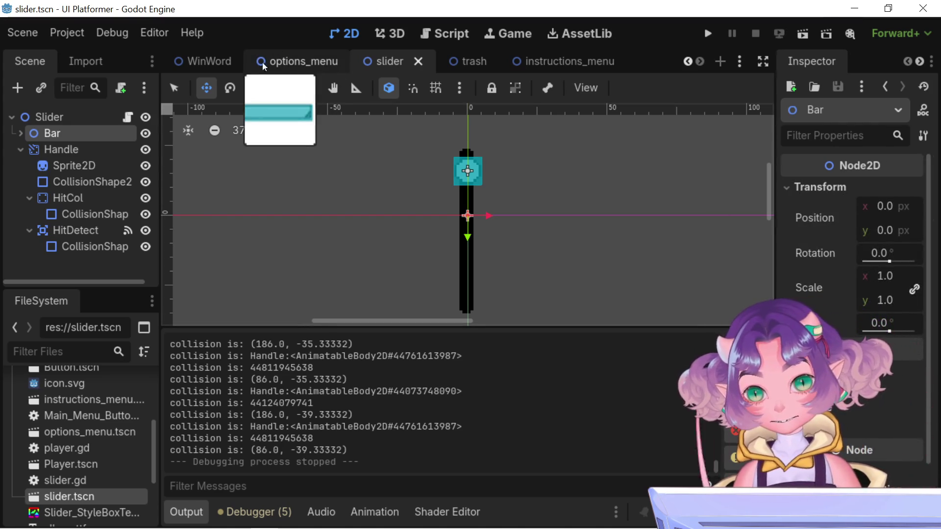
{"action": "left_click", "coordinate": [228, 60]}
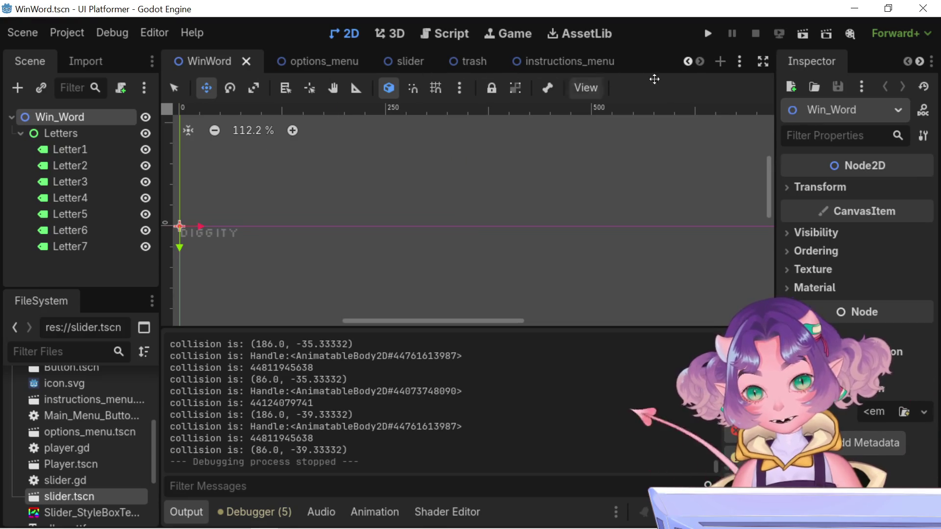
{"action": "left_click", "coordinate": [688, 61]}
{"action": "left_click", "coordinate": [688, 62]}
{"action": "left_click", "coordinate": [688, 62]}
{"action": "left_click", "coordinate": [688, 62]}
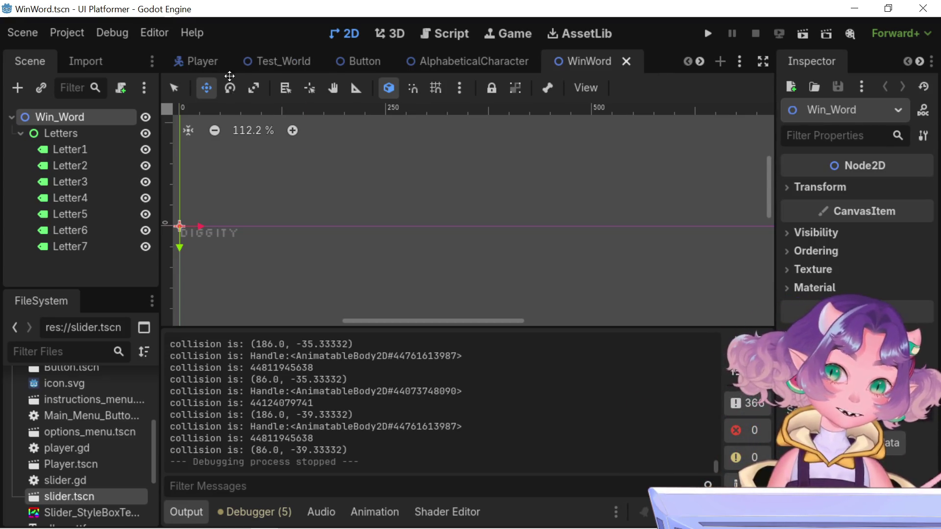
Flip through the Player, Button and AlphabeticalCharacter scenes, ending back on Test_World
{"action": "left_click", "coordinate": [169, 61]}
{"action": "left_click", "coordinate": [281, 65]}
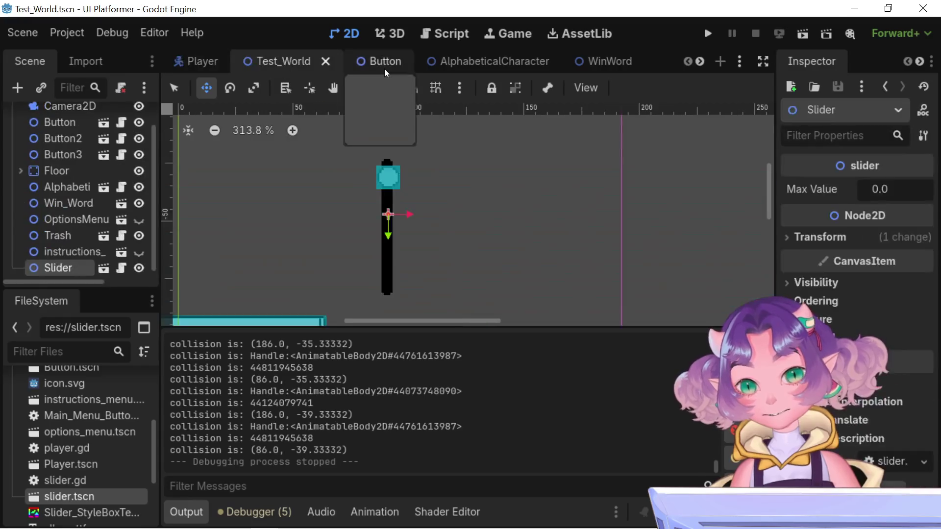
{"action": "left_click", "coordinate": [384, 68]}
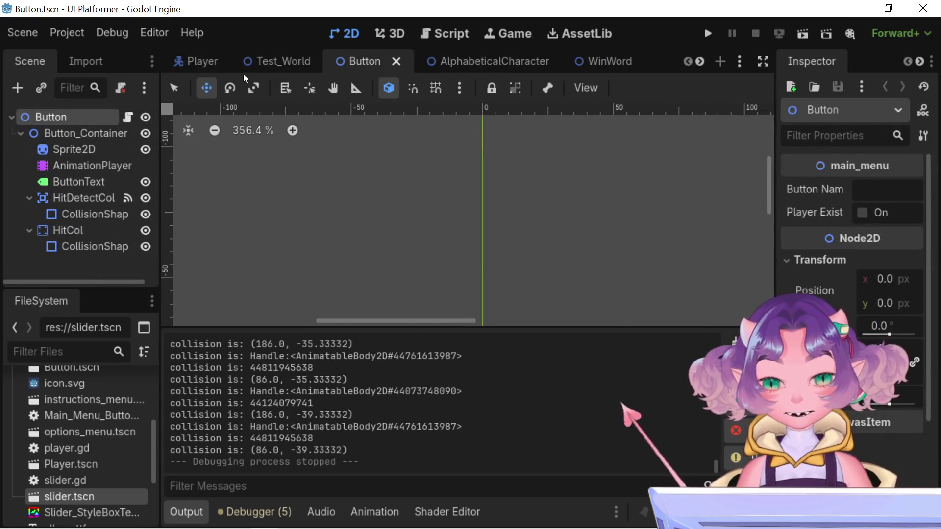
{"action": "left_click", "coordinate": [184, 59]}
{"action": "left_click", "coordinate": [295, 64]}
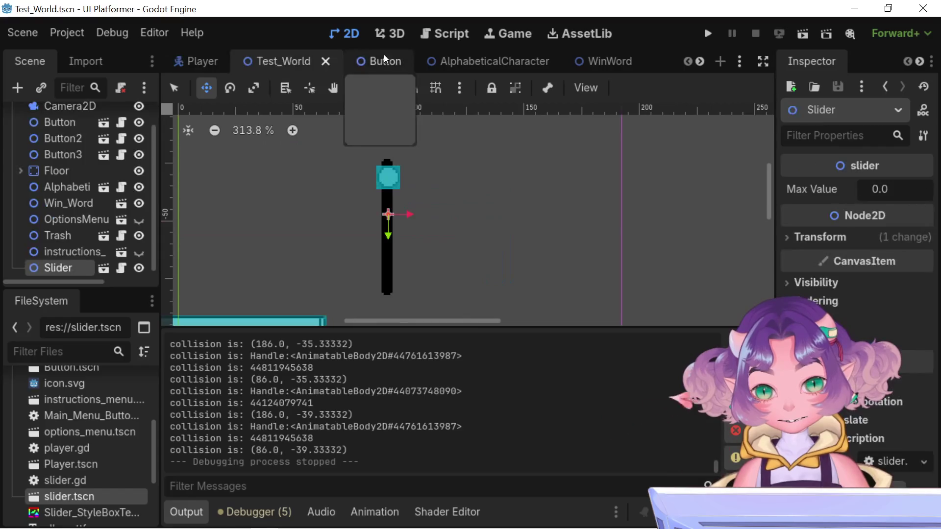
{"action": "left_click", "coordinate": [471, 61]}
{"action": "left_click", "coordinate": [372, 61]}
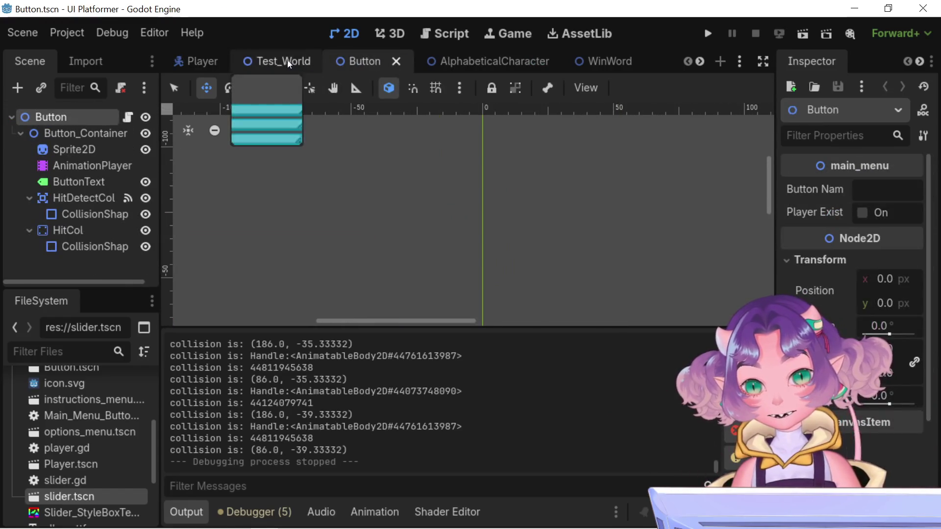
{"action": "left_click", "coordinate": [285, 61]}
{"action": "left_click", "coordinate": [189, 65]}
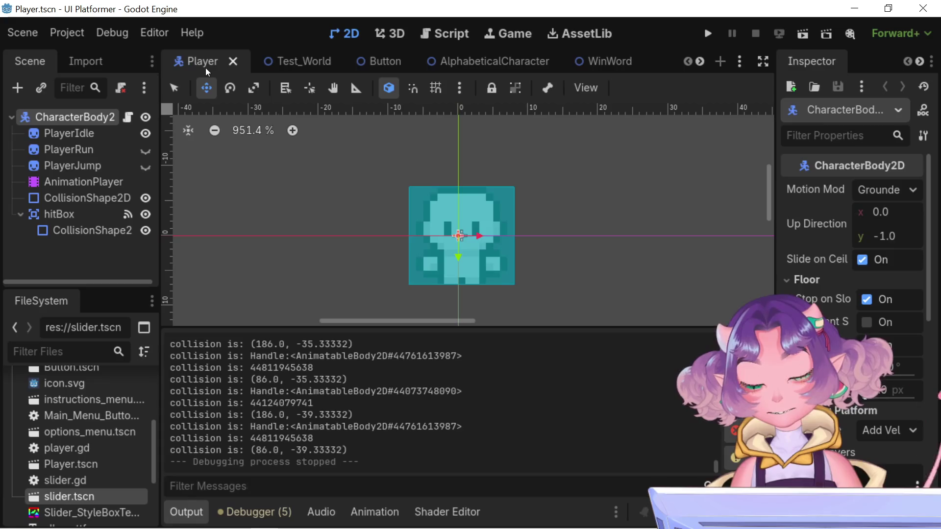
{"action": "left_click", "coordinate": [308, 63]}
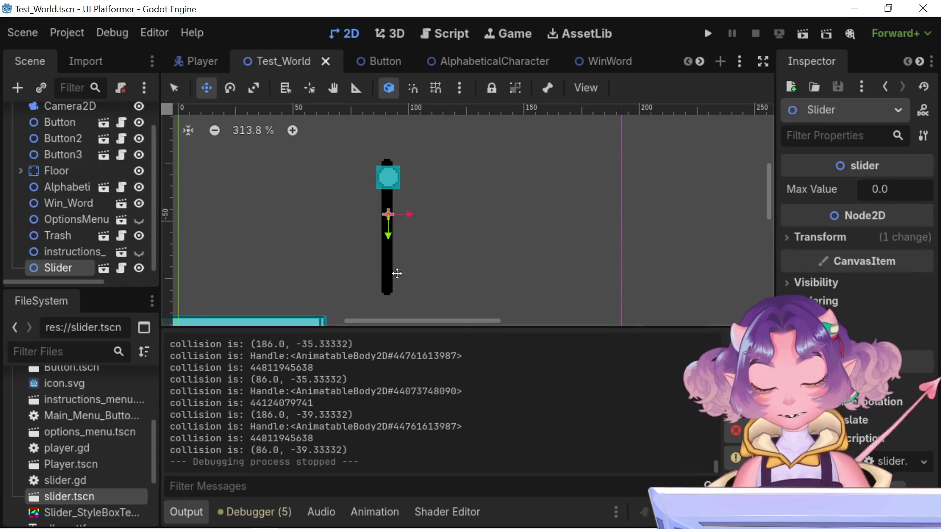
Expand the Slider's Transform, widen the Inspector dock, and open slider.gd
{"action": "left_click", "coordinate": [801, 242]}
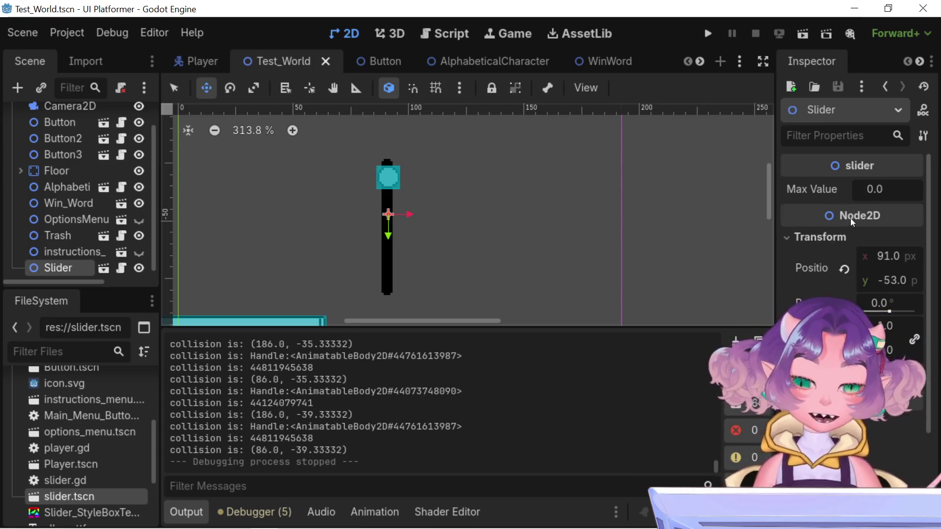
{"action": "mouse_move", "coordinate": [775, 279]}
{"action": "left_mouse_down"}
{"action": "mouse_move", "coordinate": [594, 293]}
{"action": "mouse_move", "coordinate": [748, 302]}
{"action": "mouse_move", "coordinate": [671, 305]}
{"action": "mouse_move", "coordinate": [682, 304]}
{"action": "left_mouse_up"}
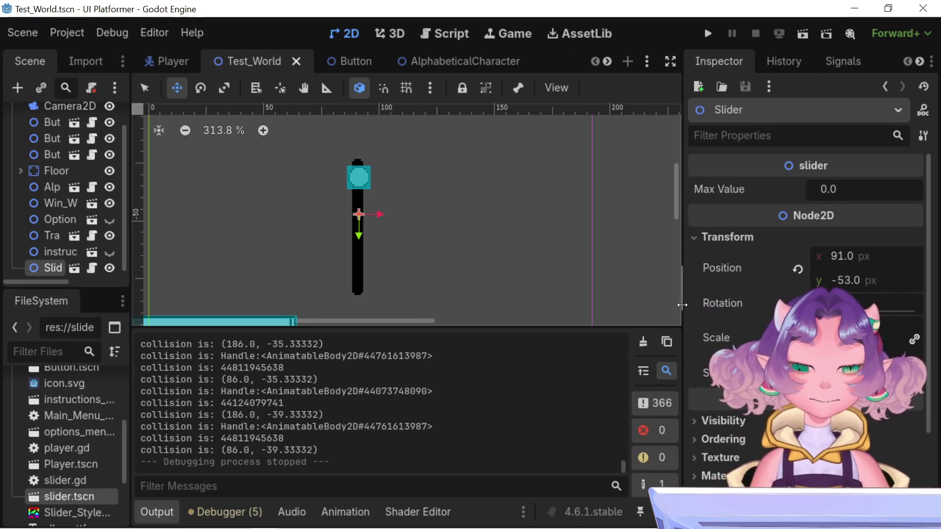
{"action": "left_click", "coordinate": [355, 60]}
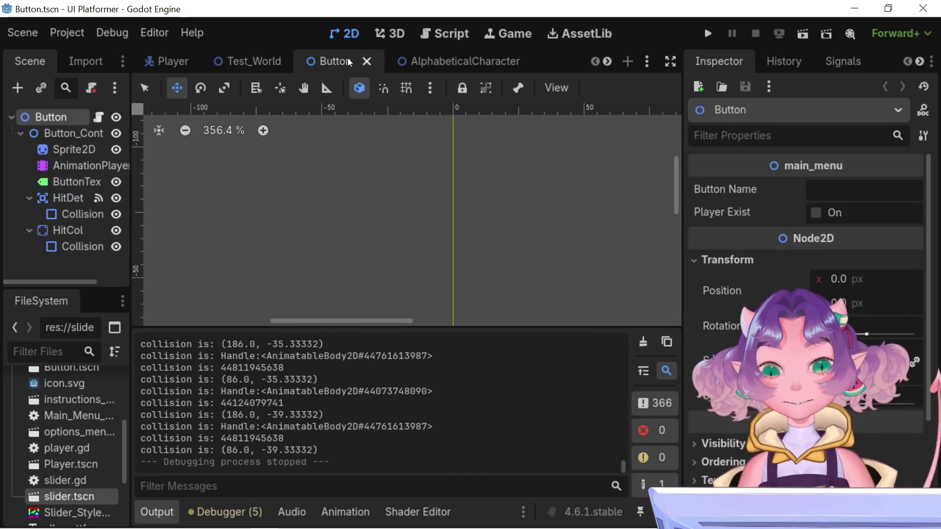
{"action": "left_click", "coordinate": [246, 57]}
{"action": "left_click", "coordinate": [445, 33]}
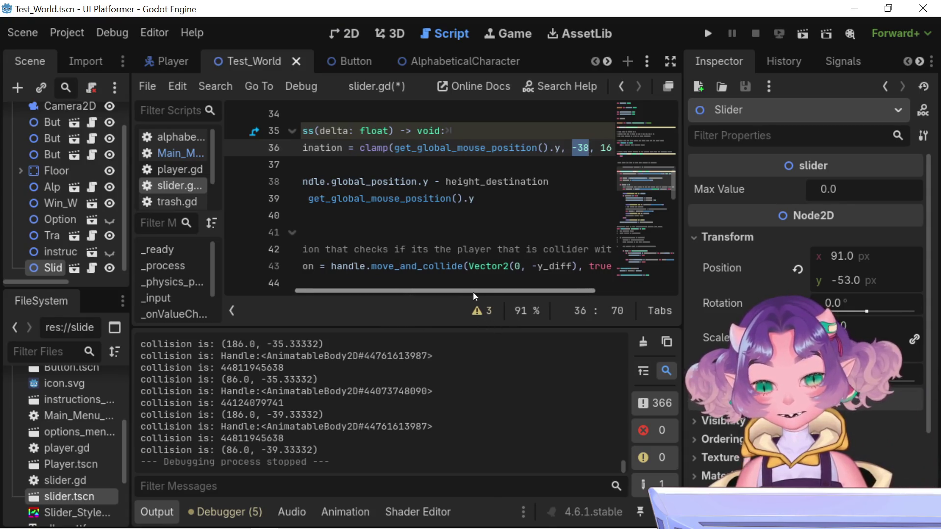
{"action": "left_click_drag", "start_coordinate": [472, 291], "coordinate": [517, 290]}
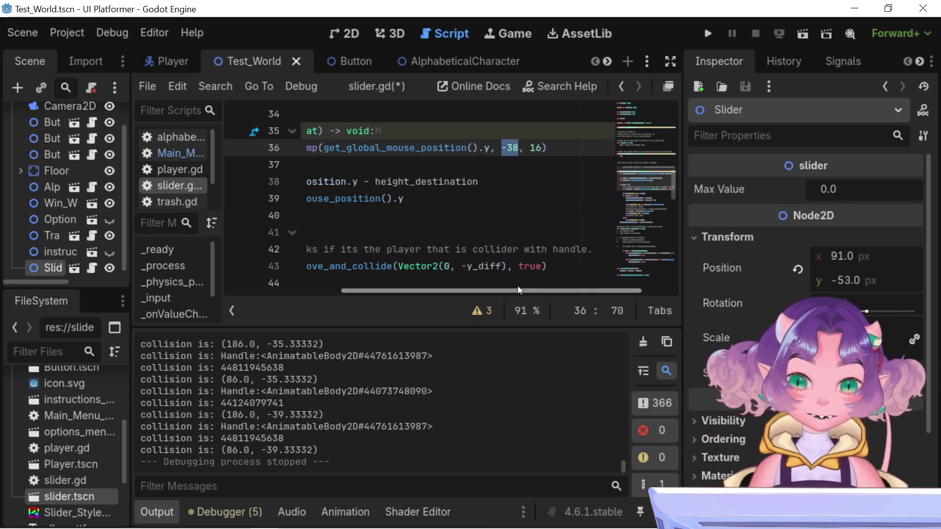
Return to the Test_World scene in the 2D view
{"action": "left_click_drag", "start_coordinate": [518, 286], "coordinate": [514, 289]}
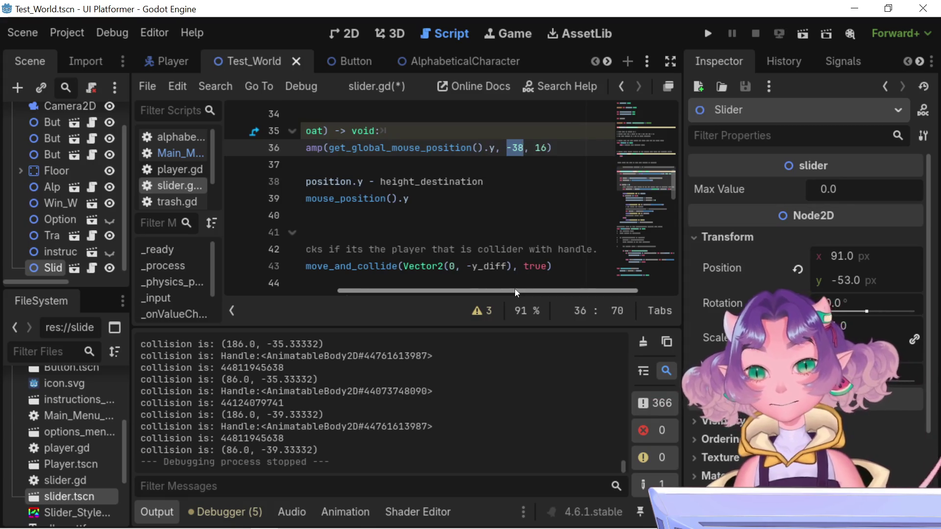
{"action": "left_click", "coordinate": [172, 67]}
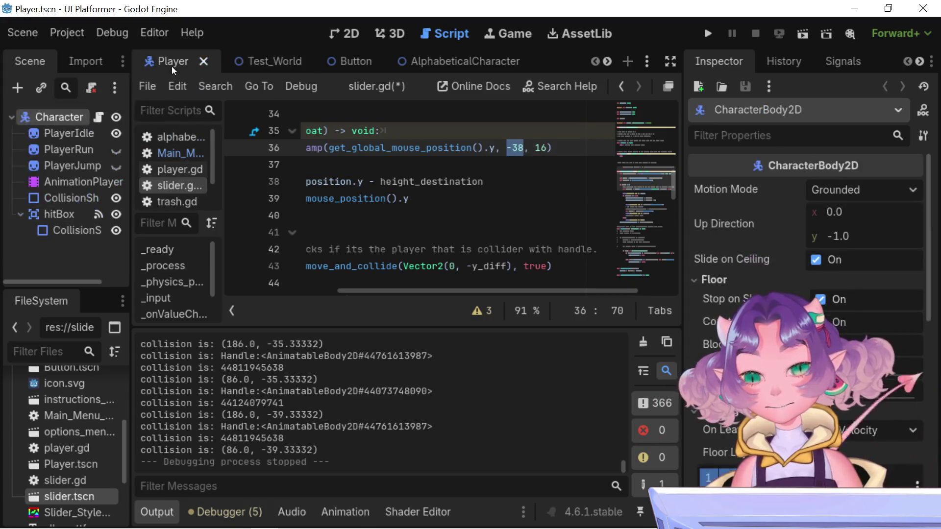
{"action": "left_click", "coordinate": [273, 53]}
{"action": "left_click", "coordinate": [356, 32]}
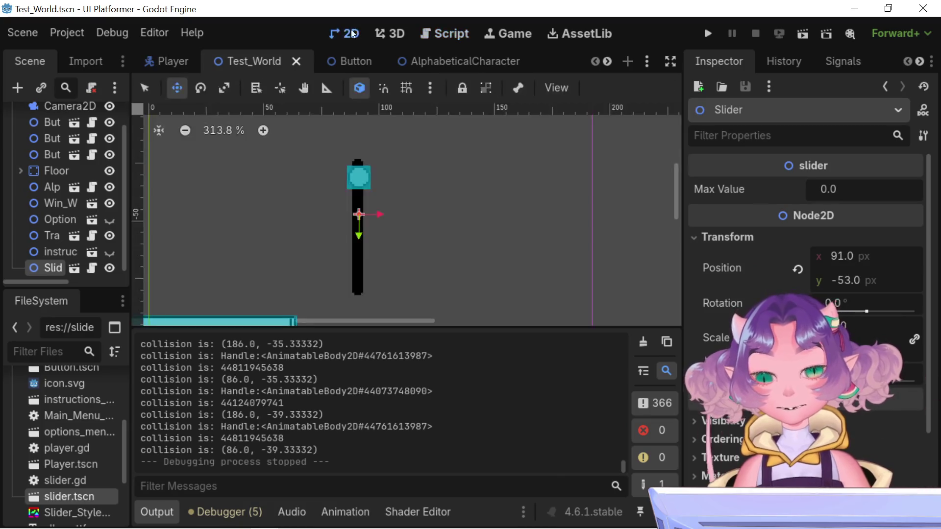
Inspect Win_Word, OptionsMenu, Button2, Button3, then the Slider's x position
{"action": "left_click", "coordinate": [60, 202]}
{"action": "left_click", "coordinate": [64, 216]}
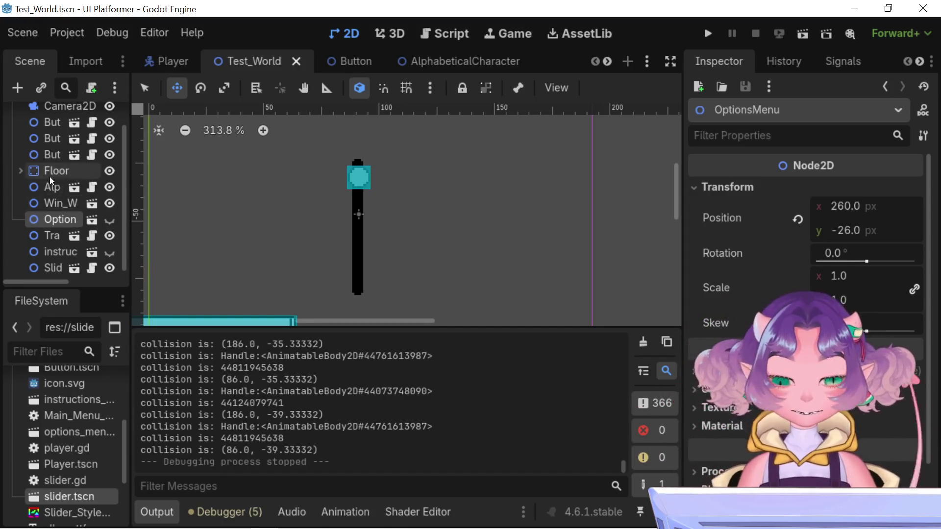
{"action": "left_click", "coordinate": [49, 139]}
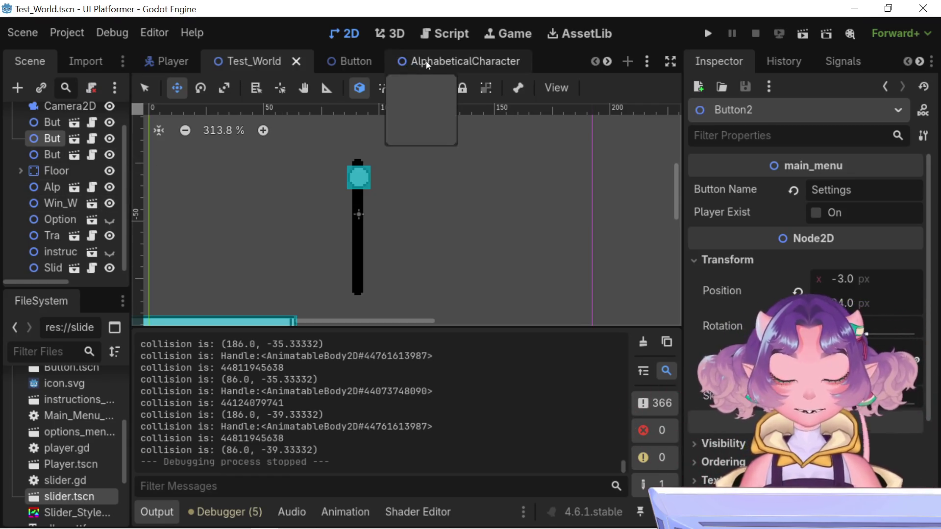
{"action": "left_click", "coordinate": [51, 155]}
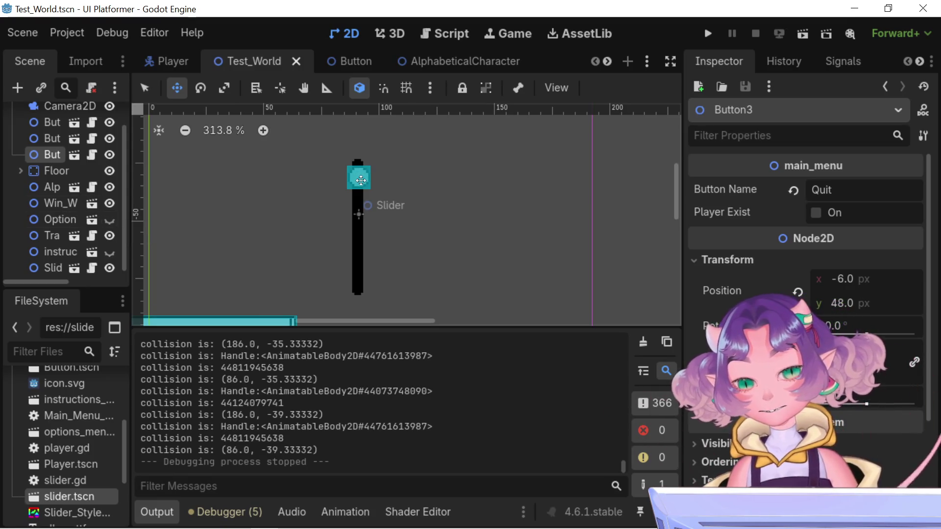
{"action": "left_click", "coordinate": [53, 267]}
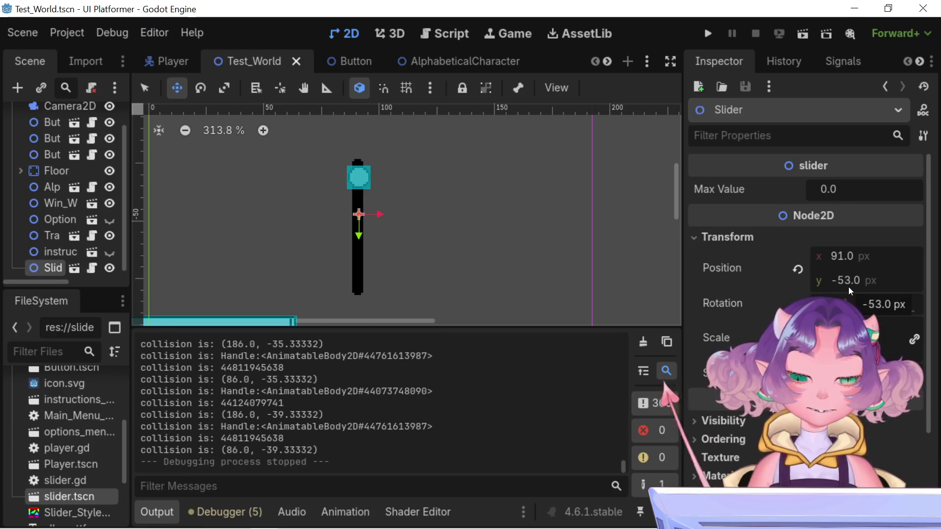
{"action": "left_click", "coordinate": [838, 255]}
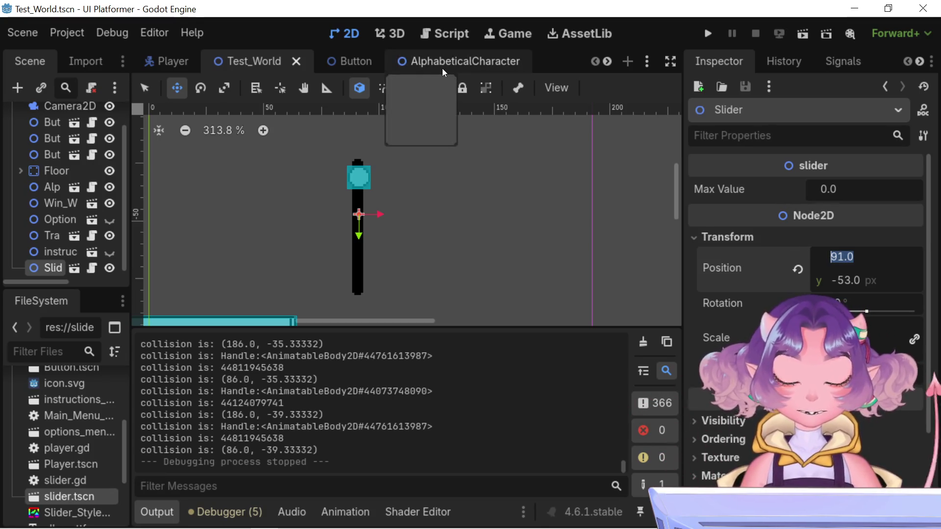
{"action": "left_click", "coordinate": [804, 237]}
Drag the Slider lower to position 81, -31 and reopen slider.gd
{"action": "left_click", "coordinate": [806, 237]}
{"action": "scroll", "coordinate": [406, 232], "scroll_direction": "down", "scroll_amount": 6}
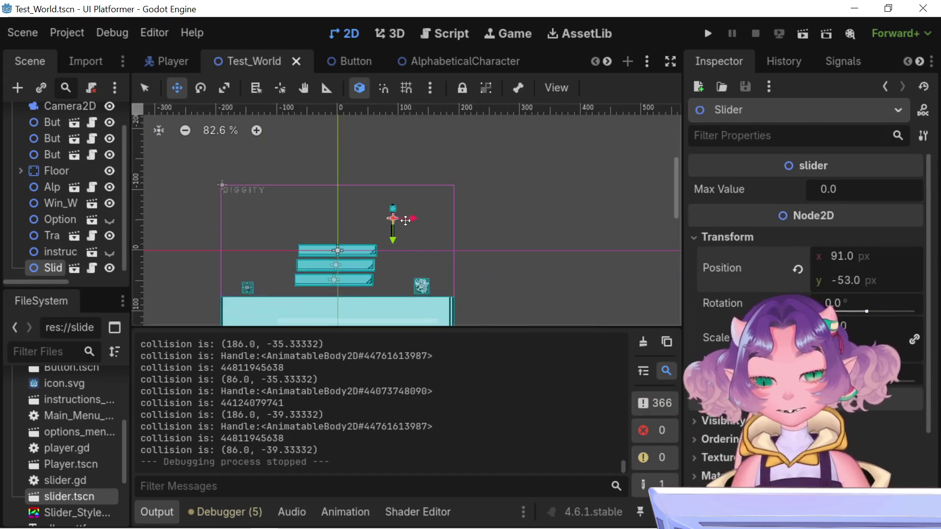
{"action": "mouse_move", "coordinate": [408, 214]}
{"action": "left_mouse_down"}
{"action": "mouse_move", "coordinate": [417, 214]}
{"action": "mouse_move", "coordinate": [394, 213]}
{"action": "mouse_move", "coordinate": [395, 250]}
{"action": "left_mouse_up"}
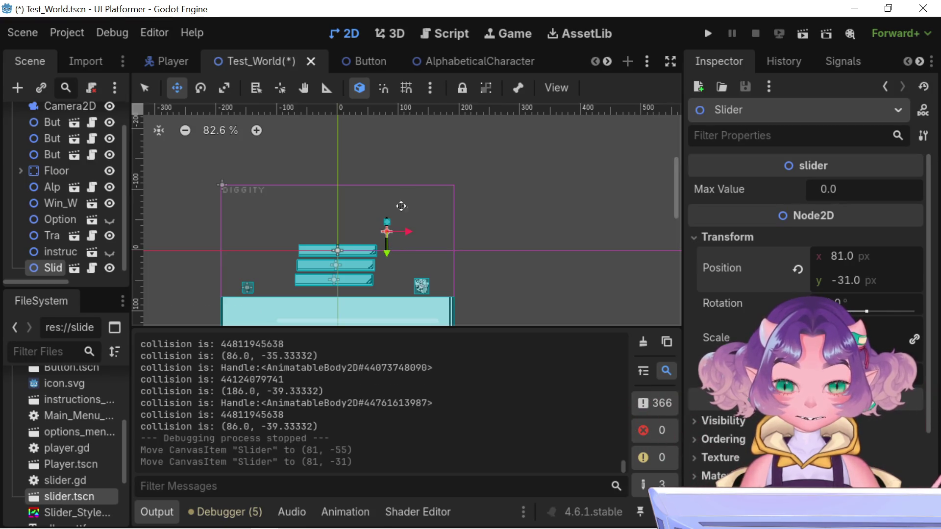
{"action": "left_click", "coordinate": [454, 67]}
{"action": "left_click", "coordinate": [242, 67]}
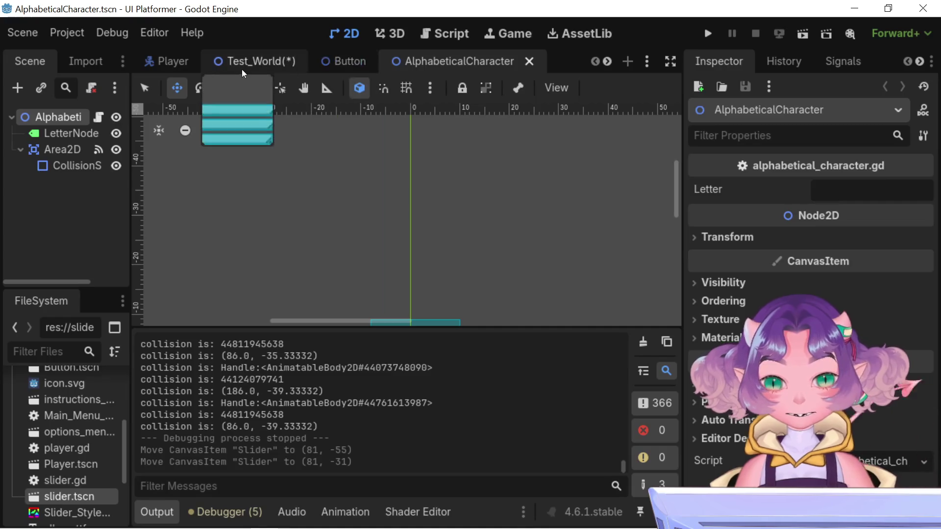
{"action": "left_click", "coordinate": [443, 33]}
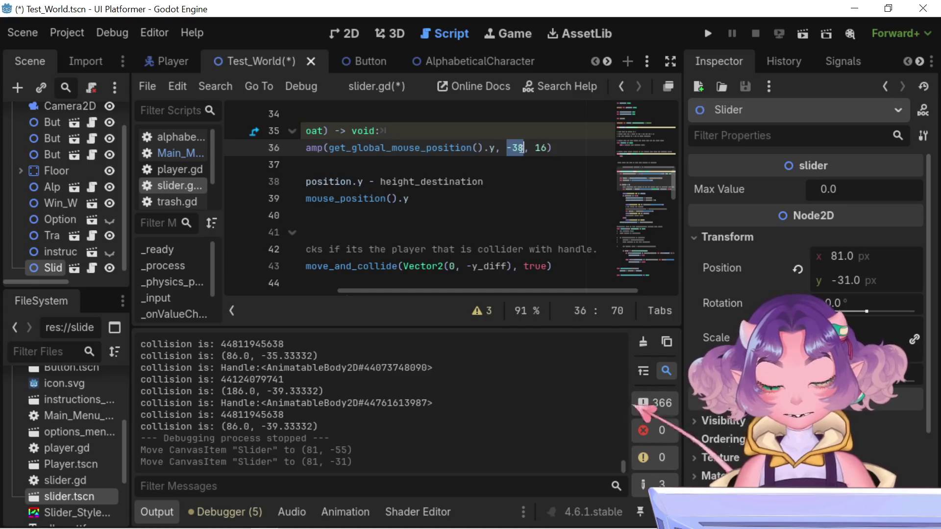
{"action": "mouse_move", "coordinate": [501, 148]}
{"action": "left_mouse_down"}
{"action": "mouse_move", "coordinate": [522, 150]}
{"action": "mouse_move", "coordinate": [343, 131]}
{"action": "mouse_move", "coordinate": [328, 147]}
{"action": "left_mouse_up"}
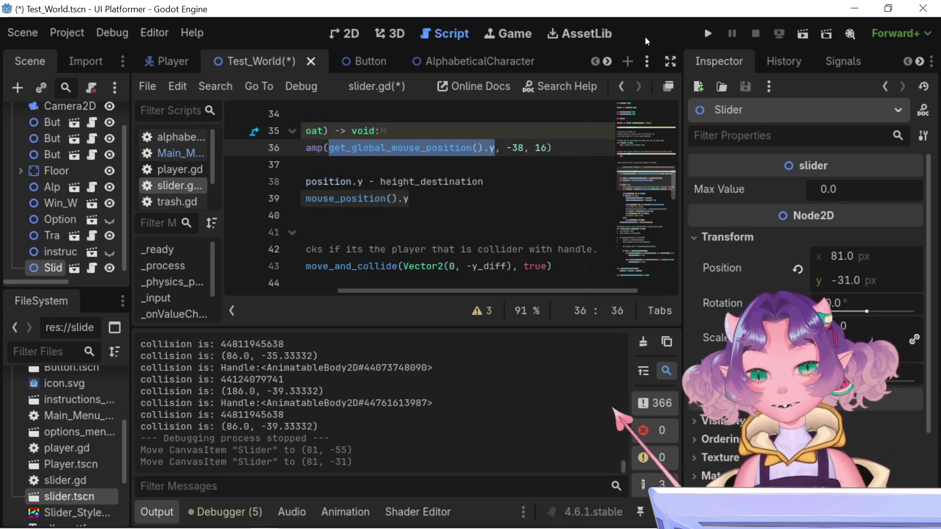
{"action": "left_click", "coordinate": [346, 33]}
{"action": "mouse_move", "coordinate": [386, 252]}
{"action": "left_mouse_down"}
{"action": "mouse_move", "coordinate": [386, 267]}
{"action": "mouse_move", "coordinate": [382, 235]}
{"action": "left_mouse_up"}
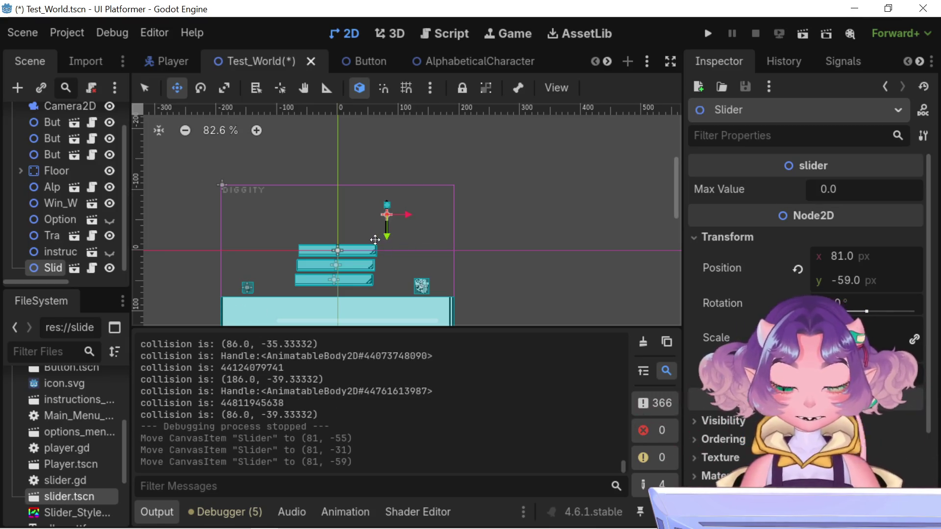
{"action": "key", "text": "ctrl+z"}
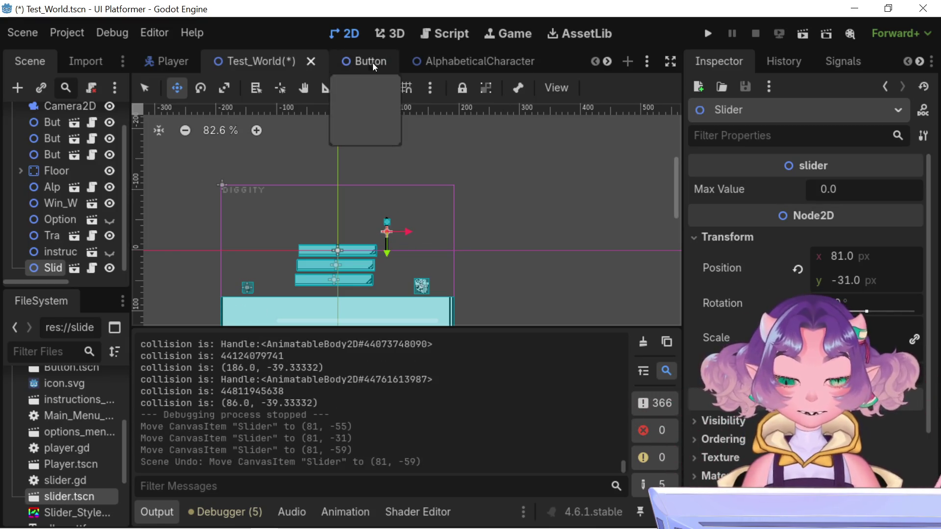
{"action": "left_click", "coordinate": [360, 64]}
{"action": "left_click", "coordinate": [230, 62]}
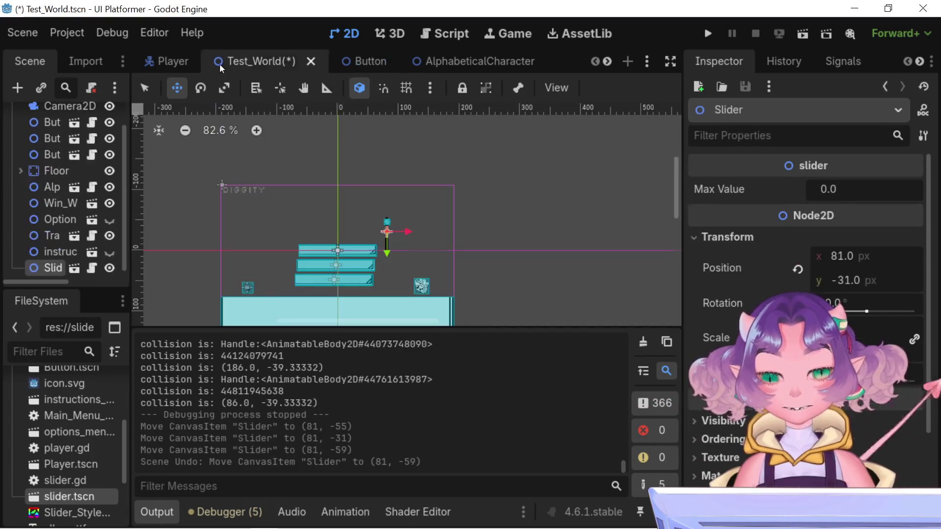
{"action": "left_click", "coordinate": [444, 31]}
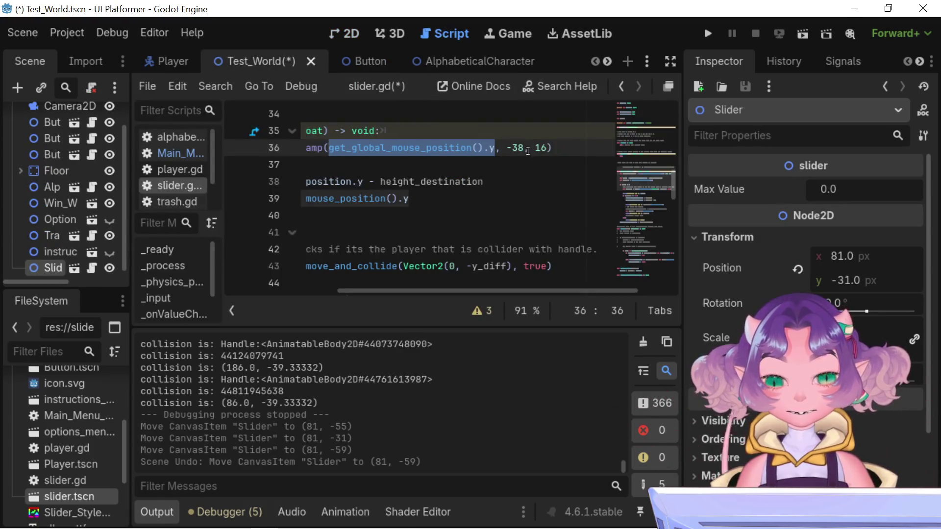
{"action": "left_click", "coordinate": [489, 150]}
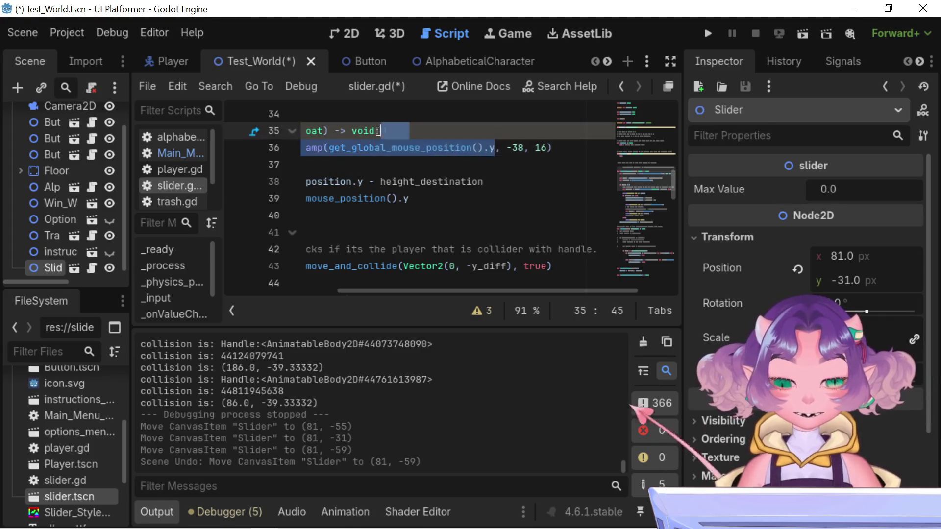
{"action": "double_click", "coordinate": [517, 147]}
{"action": "left_click", "coordinate": [506, 154], "text": "shift"}
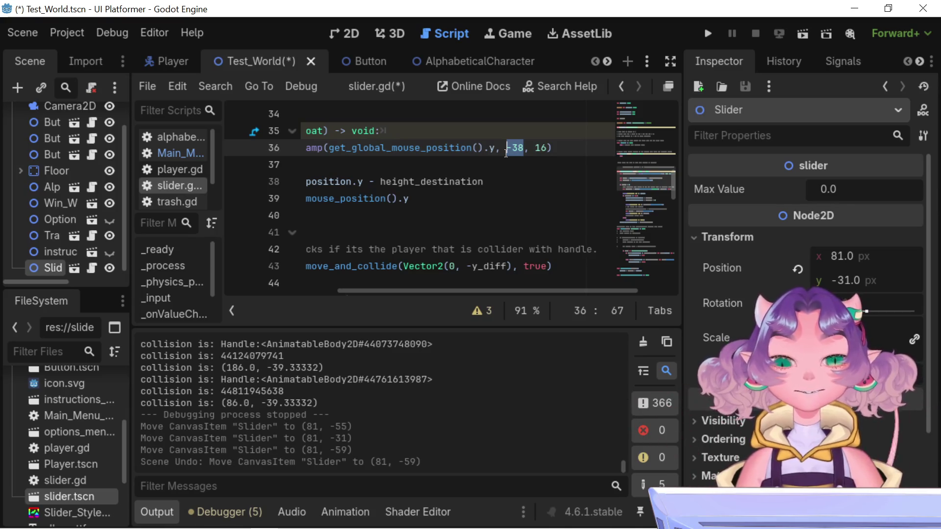
{"action": "left_click", "coordinate": [507, 158]}
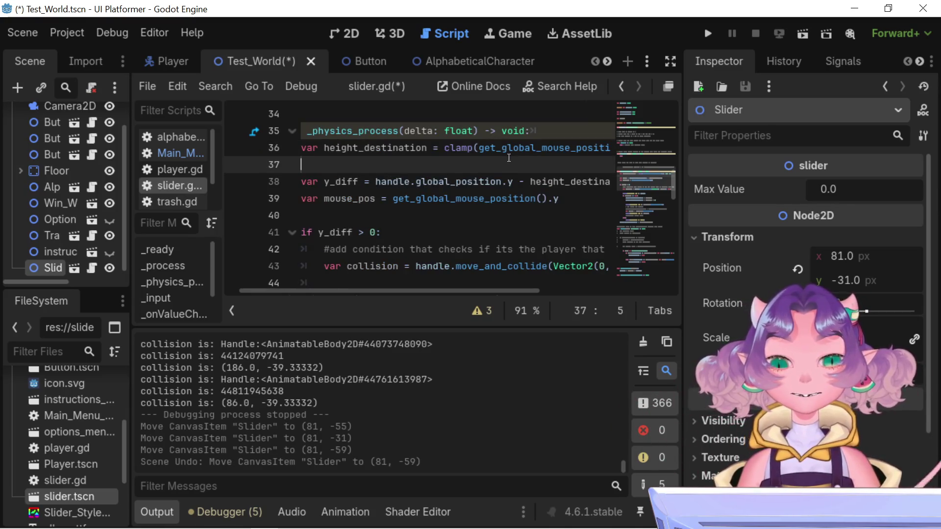
{"action": "left_click_drag", "start_coordinate": [401, 289], "coordinate": [547, 278]}
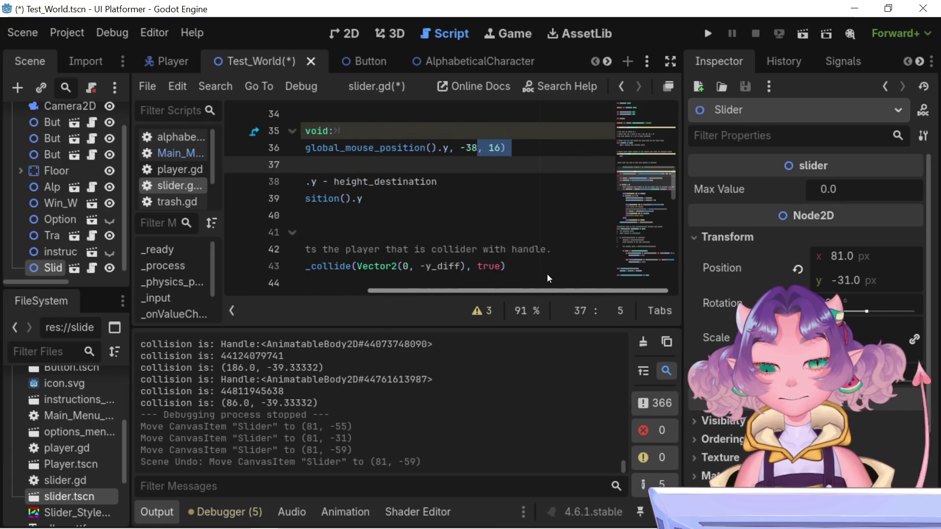
{"action": "left_click", "coordinate": [473, 148]}
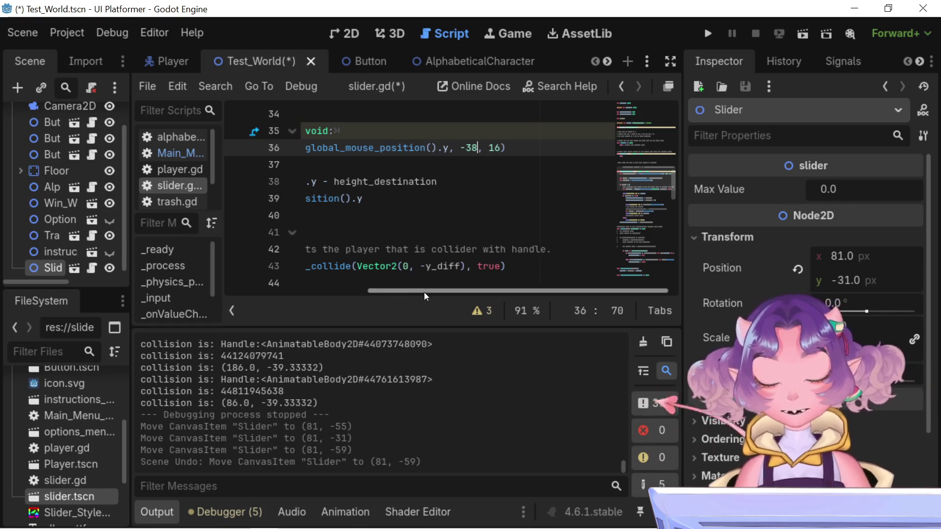
{"action": "left_click_drag", "start_coordinate": [424, 292], "coordinate": [227, 217]}
Comment out the old height_destination line and paste an active copy under the function header
{"action": "type", "text": "#"}
{"action": "left_click_drag", "start_coordinate": [358, 290], "coordinate": [468, 268]}
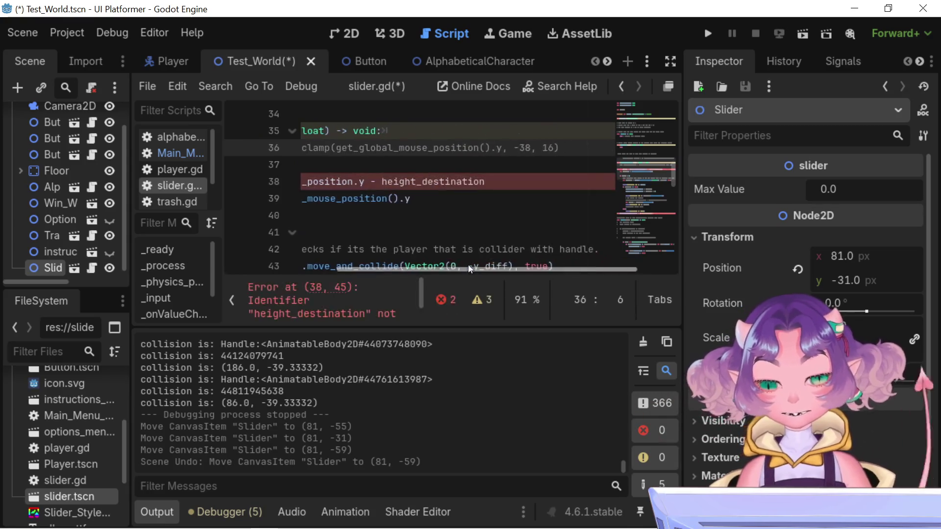
{"action": "mouse_move", "coordinate": [562, 150]}
{"action": "left_mouse_down"}
{"action": "mouse_move", "coordinate": [314, 151]}
{"action": "mouse_move", "coordinate": [322, 151]}
{"action": "left_mouse_up"}
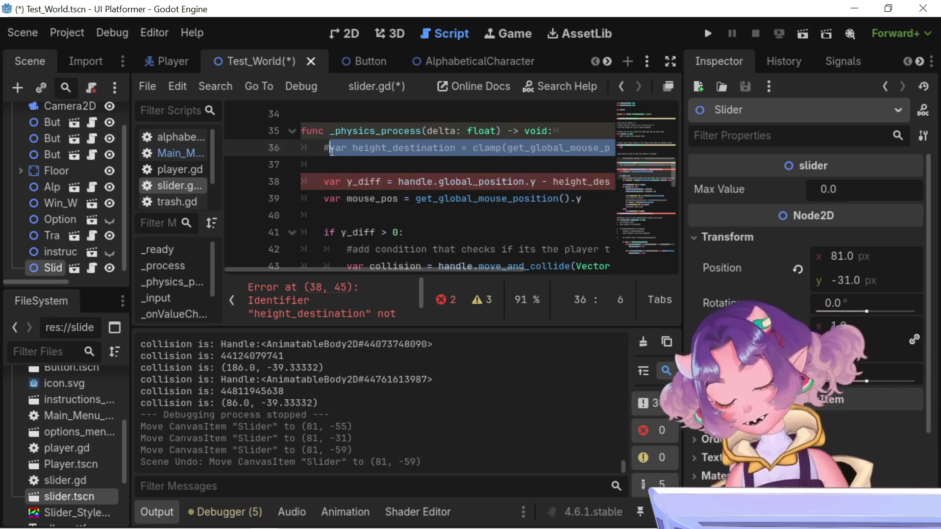
{"action": "left_click", "coordinate": [588, 128]}
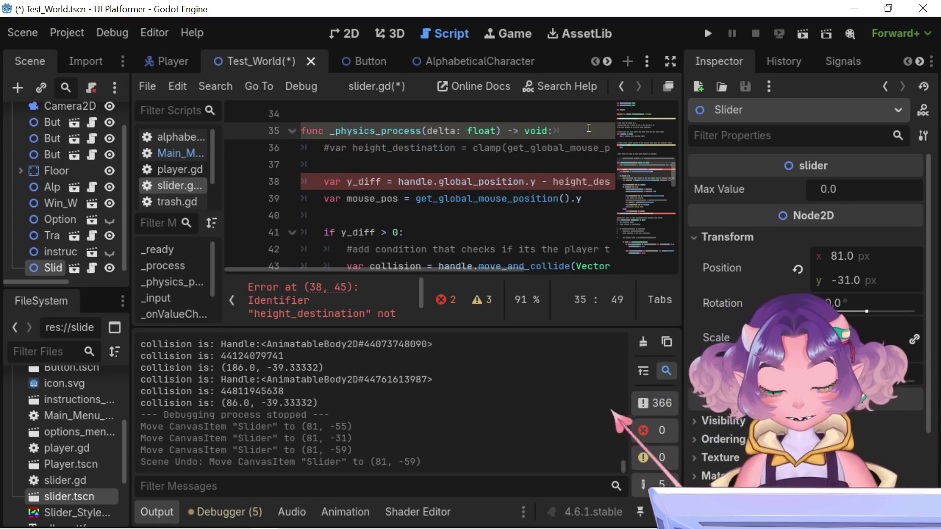
{"action": "key", "text": "Return"}
{"action": "type", "text": "var height_destination = clamp(get_global_mouse_position().y, -38, 16)"}
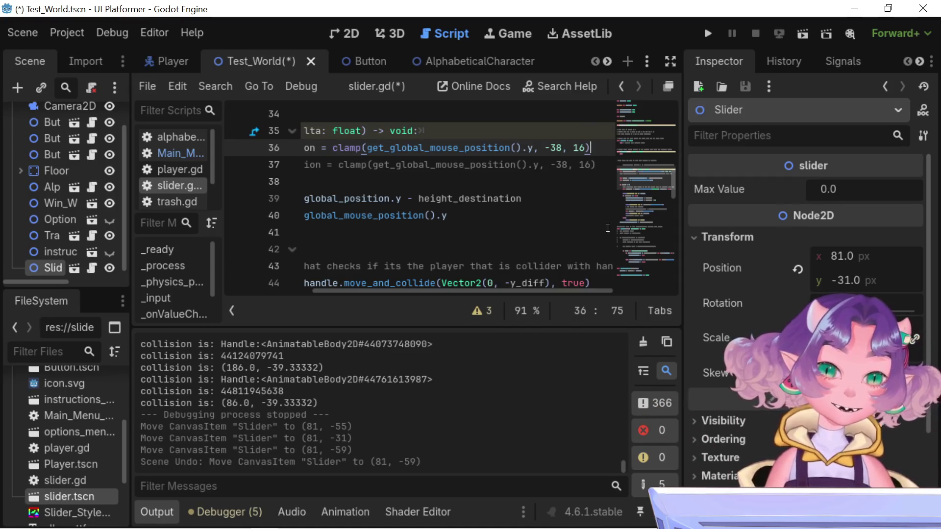
{"action": "mouse_move", "coordinate": [479, 293]}
{"action": "left_mouse_down"}
{"action": "mouse_move", "coordinate": [339, 297]}
{"action": "mouse_move", "coordinate": [469, 264]}
{"action": "mouse_move", "coordinate": [497, 234]}
{"action": "left_mouse_up"}
Change the lower clamp bound on line 36 to -25, save, and return to 2D
{"action": "left_click", "coordinate": [571, 148]}
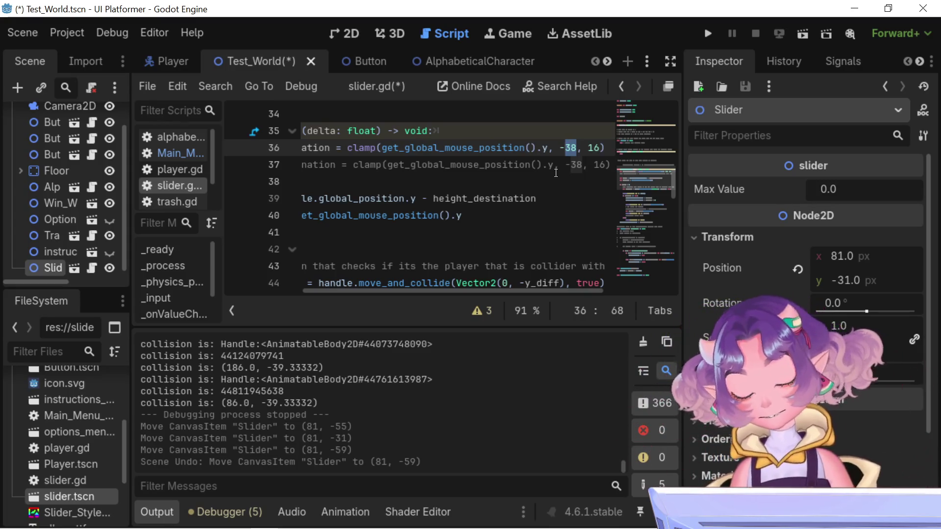
{"action": "type", "text": "2"}
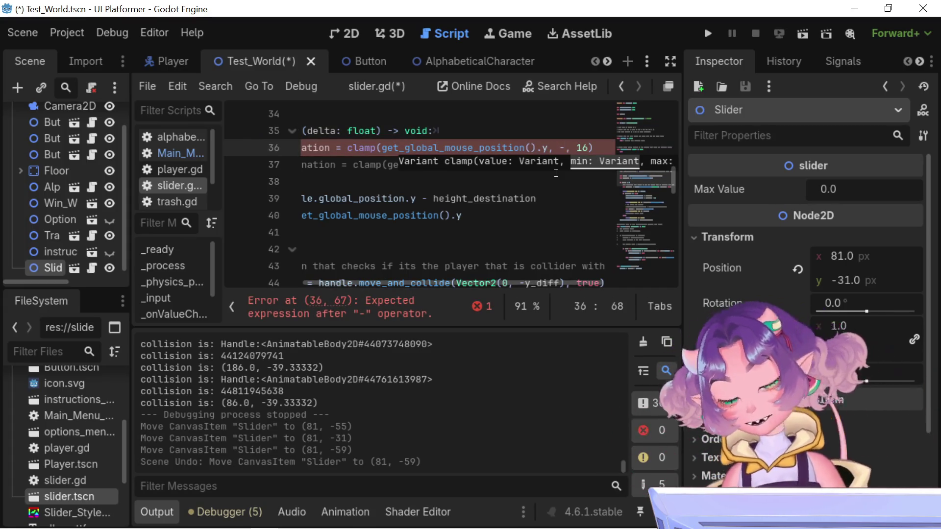
{"action": "type", "text": "25"}
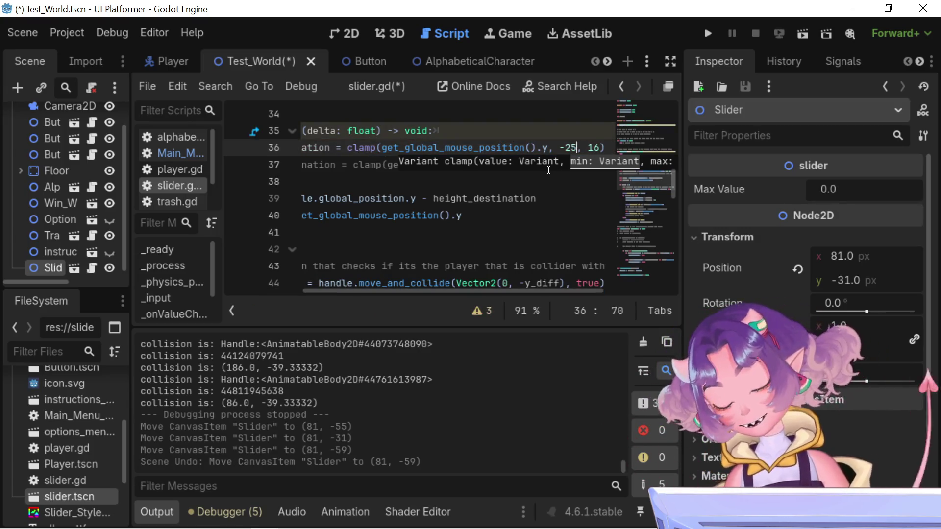
{"action": "key", "text": "Return"}
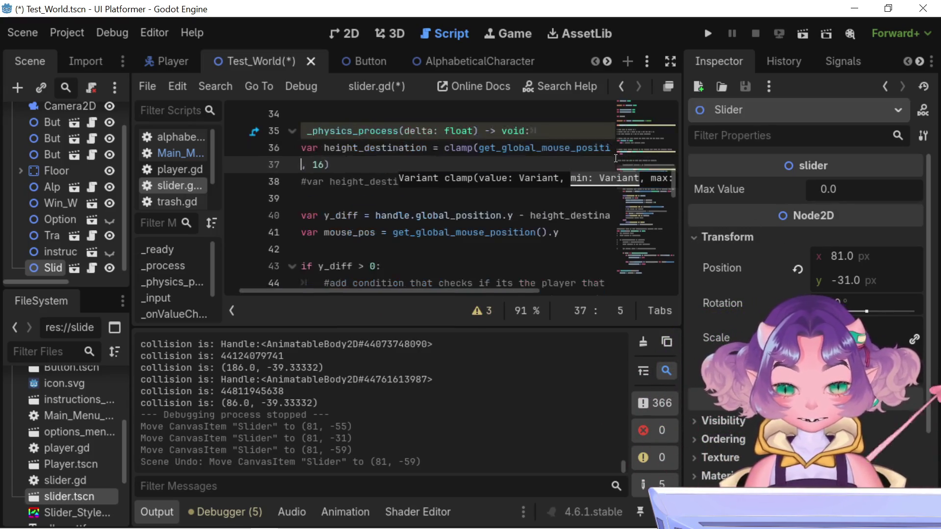
{"action": "key", "text": "ctrl+z"}
{"action": "key", "text": "ctrl+s"}
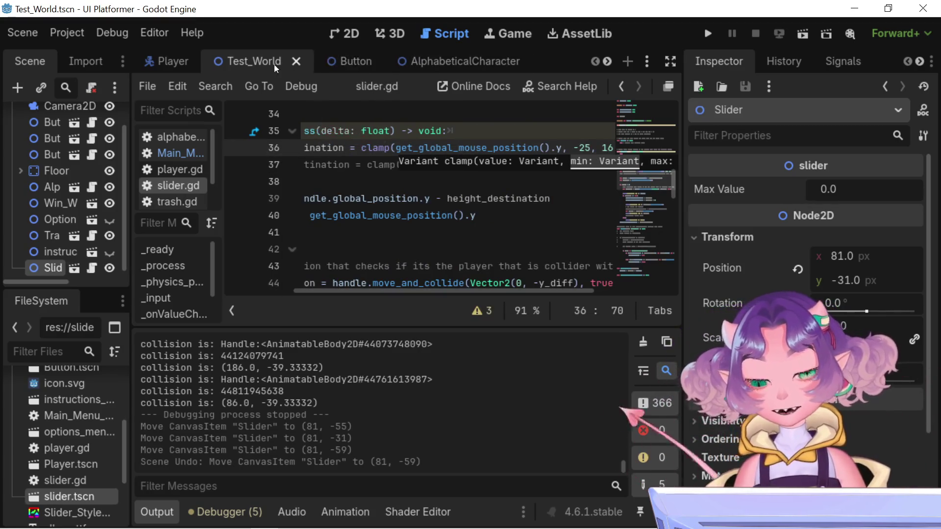
{"action": "left_click", "coordinate": [350, 33]}
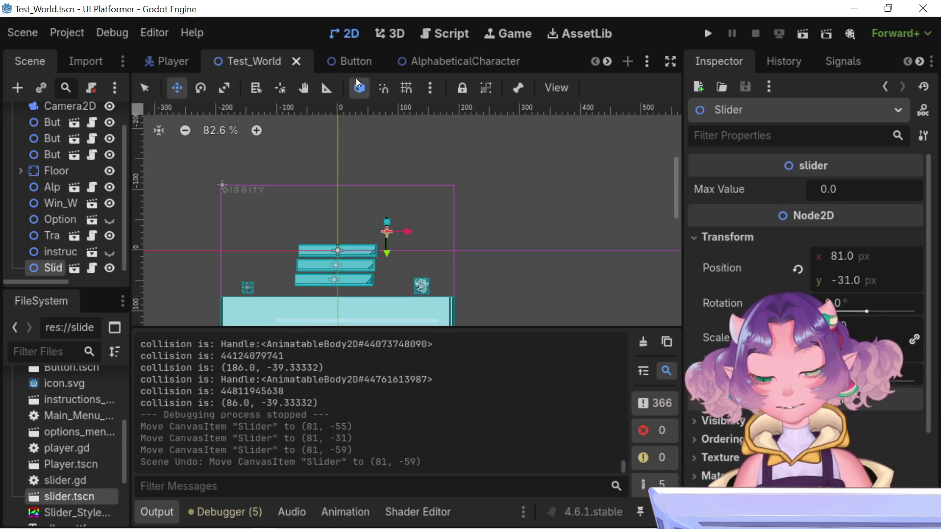
Test-run the game, dragging the slider handle past the bar's end to check the -25 clamp
{"action": "left_click", "coordinate": [707, 33]}
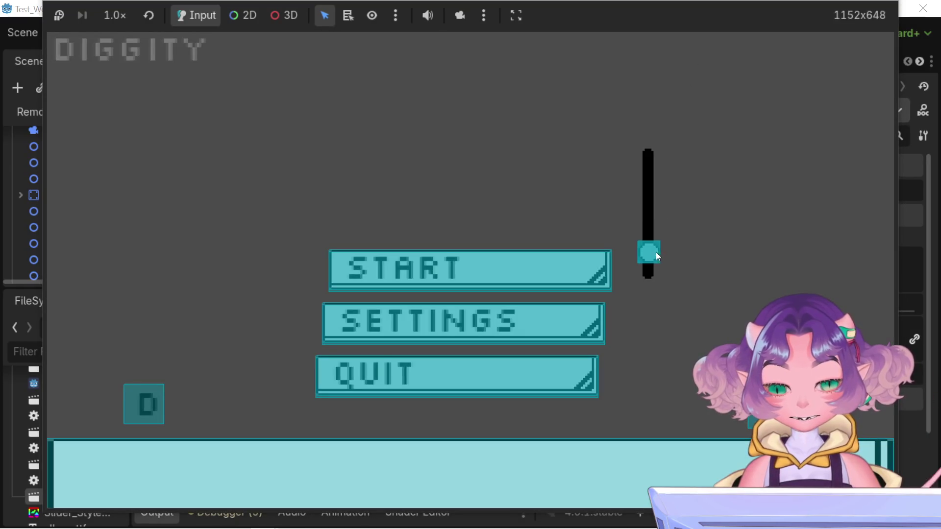
{"action": "mouse_move", "coordinate": [648, 196]}
{"action": "left_mouse_down"}
{"action": "mouse_move", "coordinate": [650, 278]}
{"action": "mouse_move", "coordinate": [636, 202]}
{"action": "mouse_move", "coordinate": [633, 315]}
{"action": "mouse_move", "coordinate": [644, 154]}
{"action": "mouse_move", "coordinate": [628, 339]}
{"action": "mouse_move", "coordinate": [630, 202]}
{"action": "left_mouse_up"}
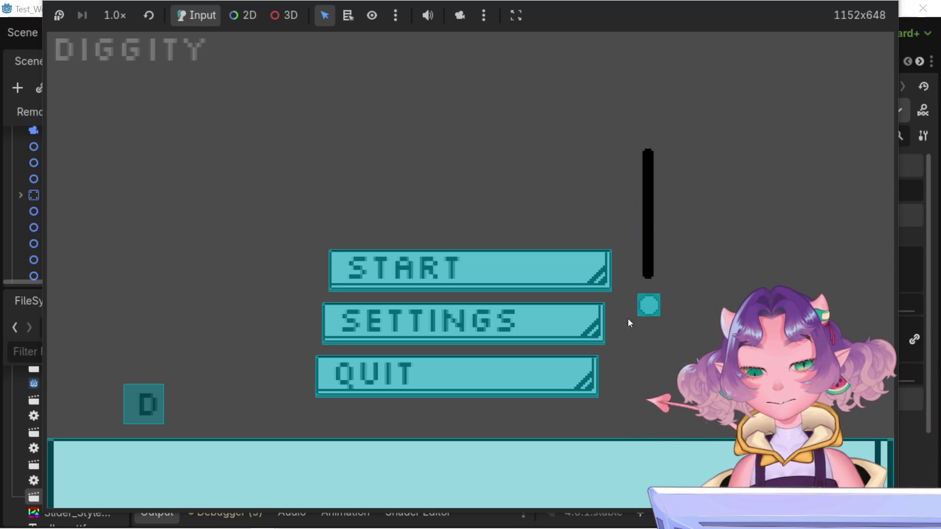
{"action": "left_click", "coordinate": [648, 214]}
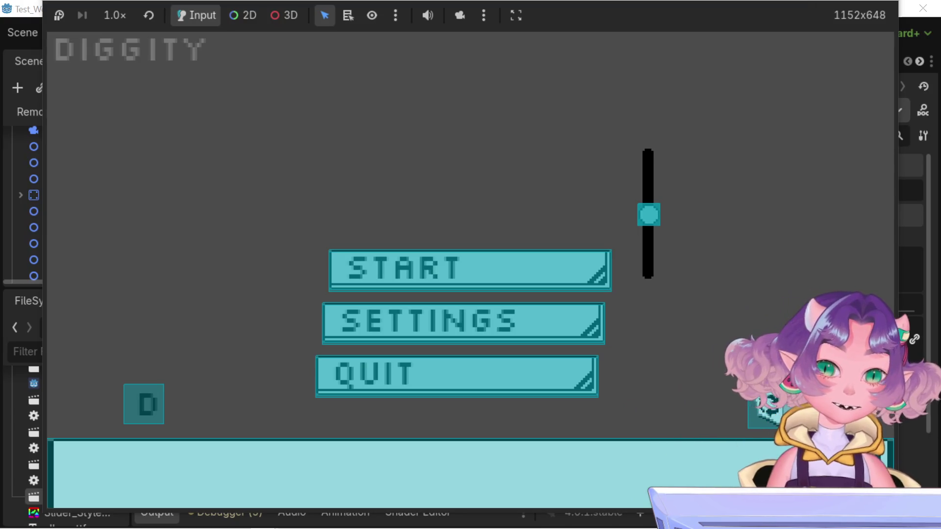
{"action": "key", "text": "F8"}
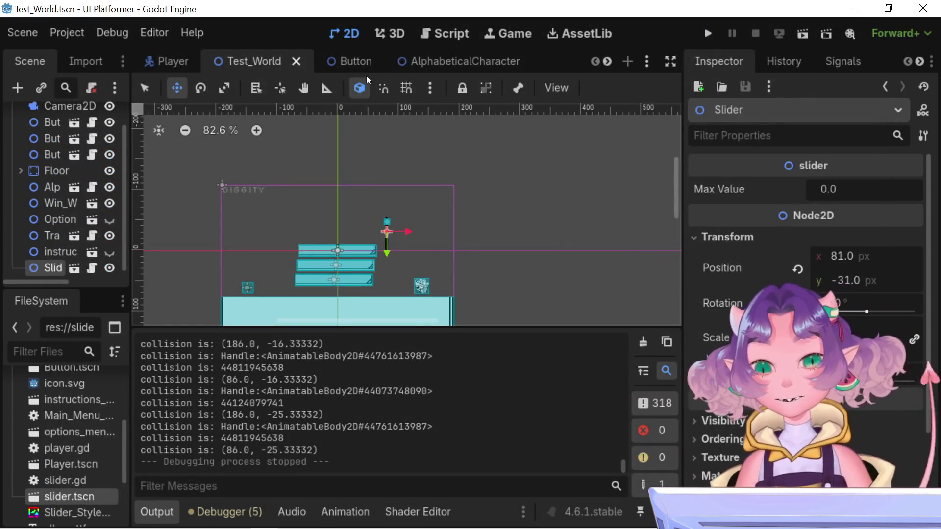
{"action": "mouse_move", "coordinate": [360, 70]}
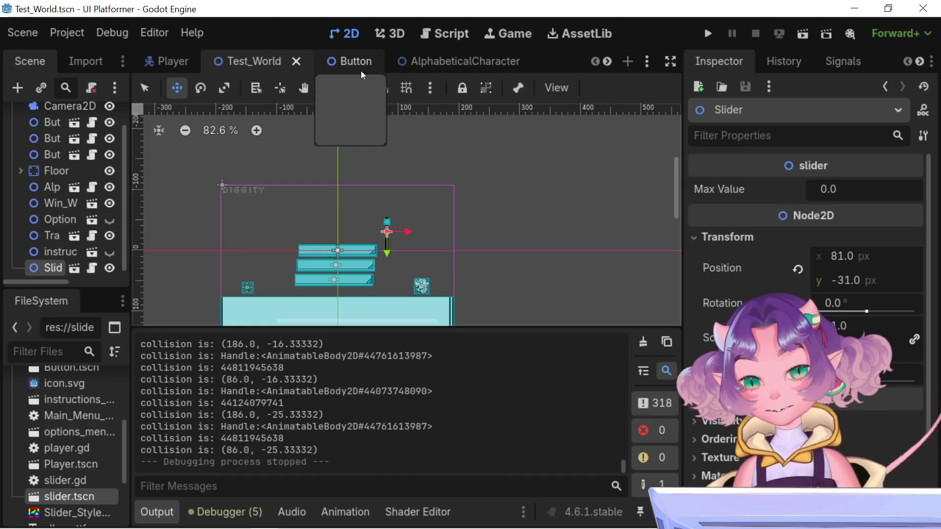
{"action": "left_click", "coordinate": [448, 34]}
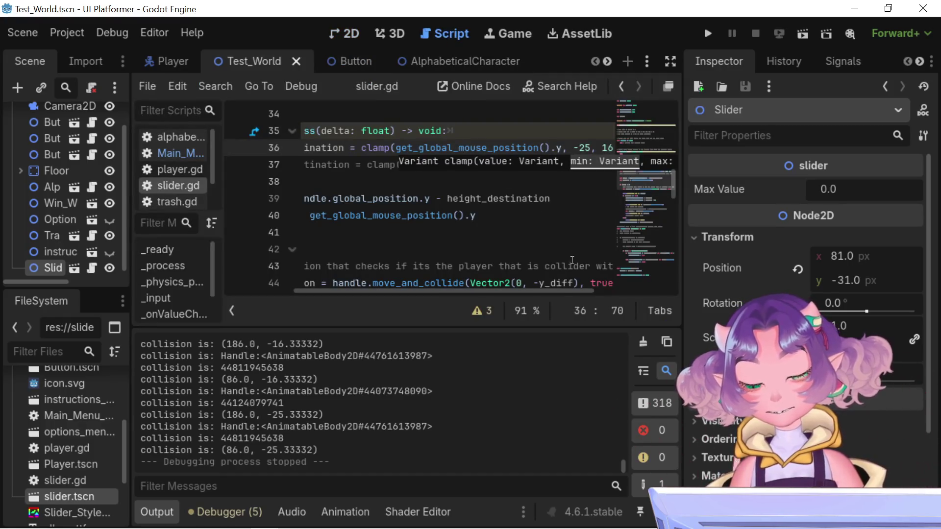
Replace 25 with 38 so line 36's lower bound reads -38 again
{"action": "left_click_drag", "start_coordinate": [590, 143], "coordinate": [580, 147]}
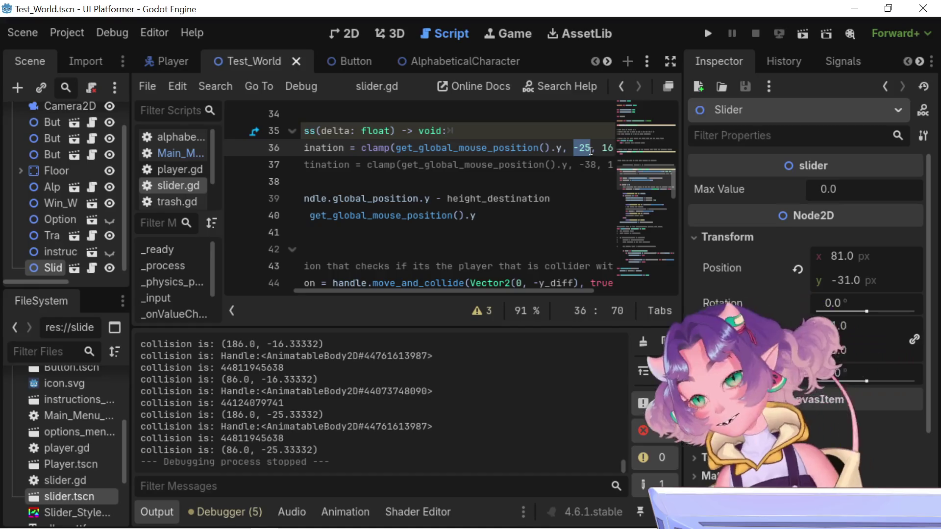
{"action": "left_click", "coordinate": [591, 148]}
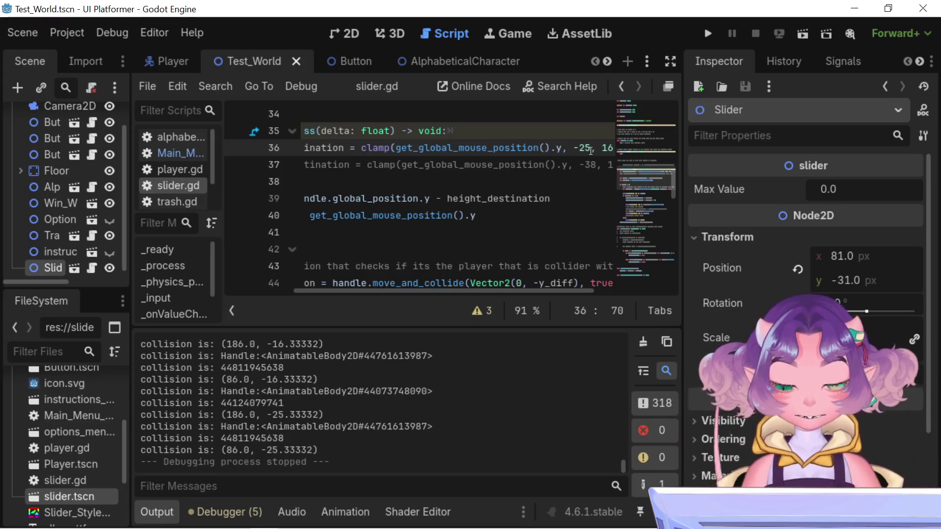
{"action": "mouse_move", "coordinate": [590, 150]}
{"action": "left_mouse_down"}
{"action": "mouse_move", "coordinate": [583, 166]}
{"action": "mouse_move", "coordinate": [579, 154]}
{"action": "left_mouse_up"}
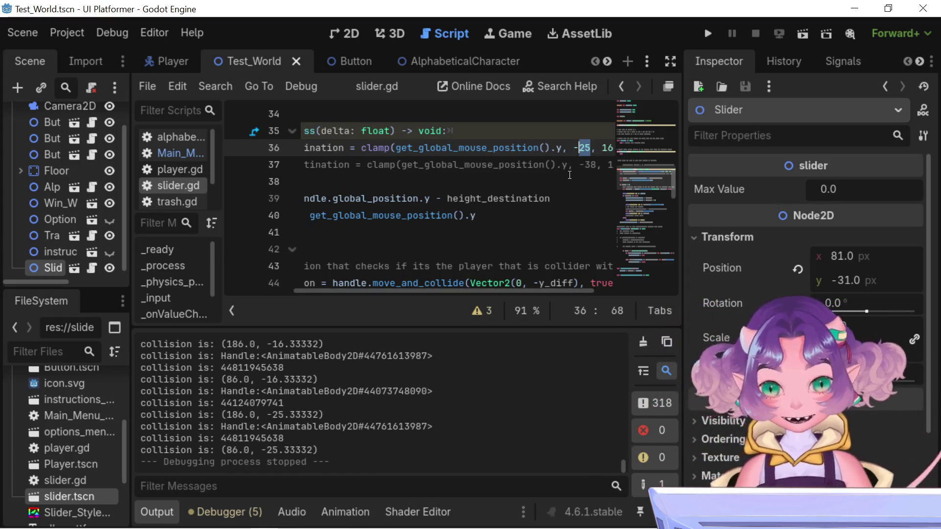
{"action": "type", "text": "38"}
{"action": "scroll", "coordinate": [430, 274], "scroll_direction": "left", "scroll_amount": 5}
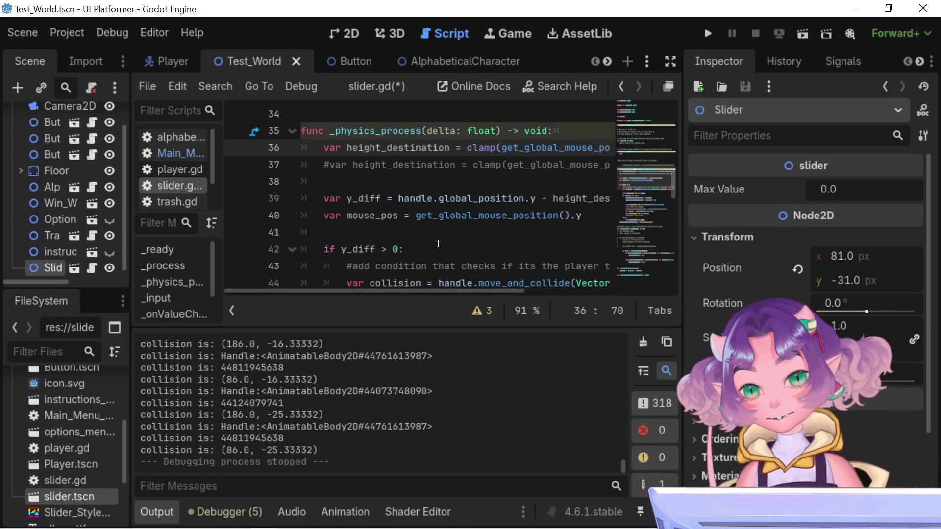
Scroll through slider.gd down to line 49 and select the 20 offset after mouse_pos
{"action": "double_click", "coordinate": [355, 149]}
{"action": "scroll", "coordinate": [393, 225], "scroll_direction": "down", "scroll_amount": 3}
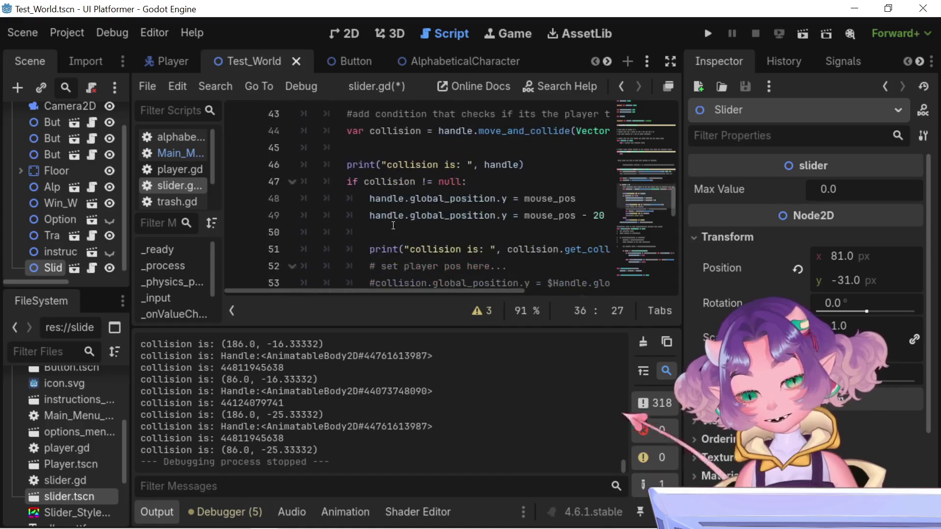
{"action": "scroll", "coordinate": [393, 225], "scroll_direction": "up", "scroll_amount": 2}
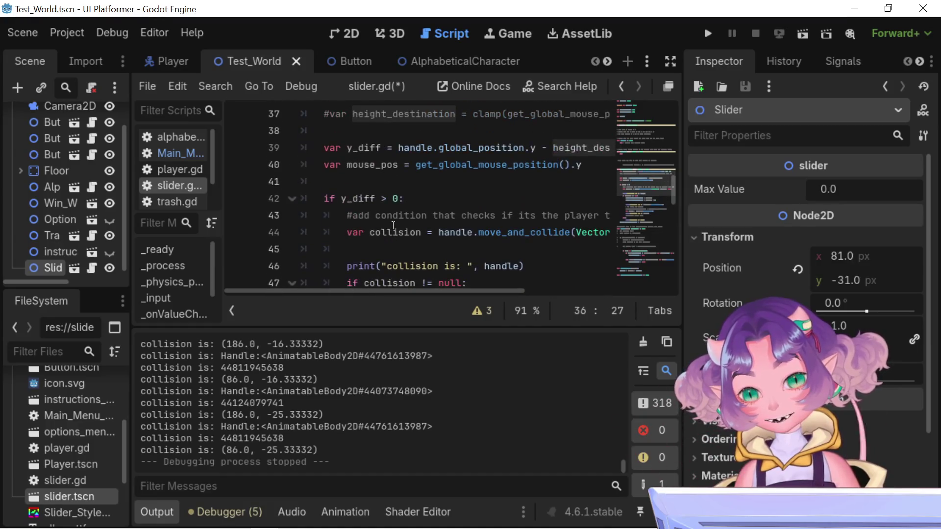
{"action": "double_click", "coordinate": [364, 149]}
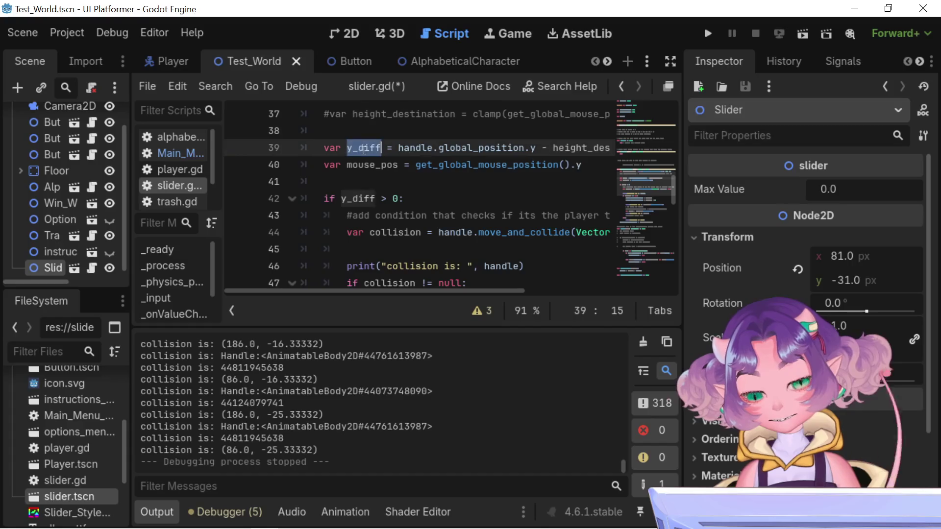
{"action": "scroll", "coordinate": [393, 292], "scroll_direction": "down", "scroll_amount": 1}
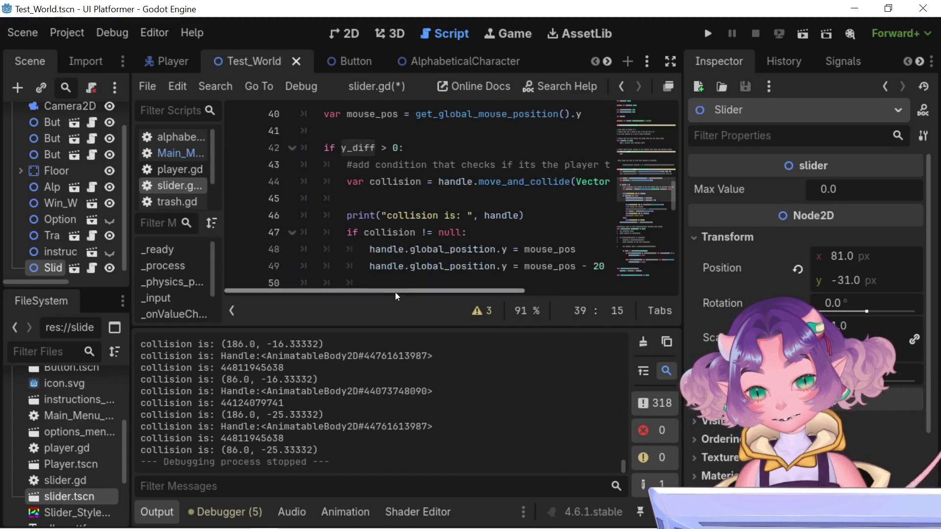
{"action": "mouse_move", "coordinate": [392, 295]}
{"action": "left_mouse_down"}
{"action": "mouse_move", "coordinate": [483, 299]}
{"action": "mouse_move", "coordinate": [395, 312]}
{"action": "mouse_move", "coordinate": [414, 313]}
{"action": "mouse_move", "coordinate": [482, 294]}
{"action": "mouse_move", "coordinate": [458, 317]}
{"action": "mouse_move", "coordinate": [378, 331]}
{"action": "mouse_move", "coordinate": [414, 320]}
{"action": "left_mouse_up"}
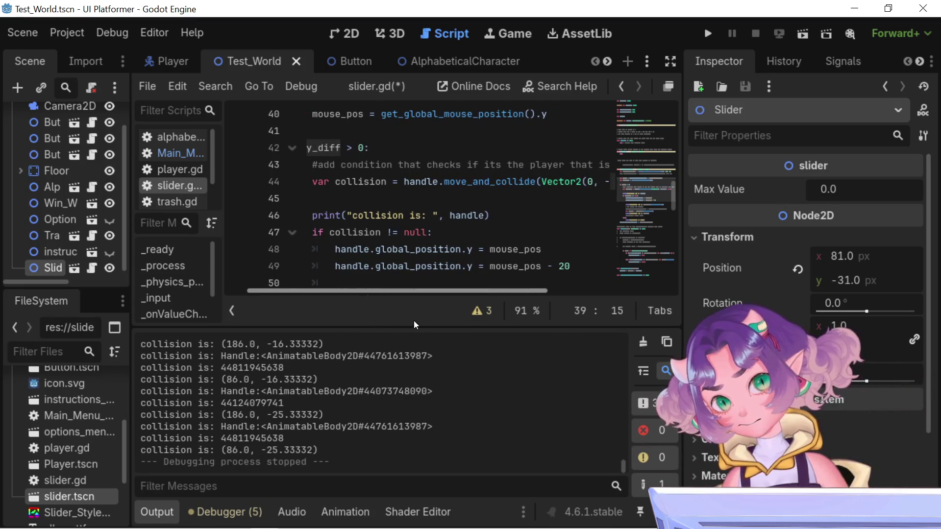
{"action": "scroll", "coordinate": [397, 235], "scroll_direction": "down", "scroll_amount": 2}
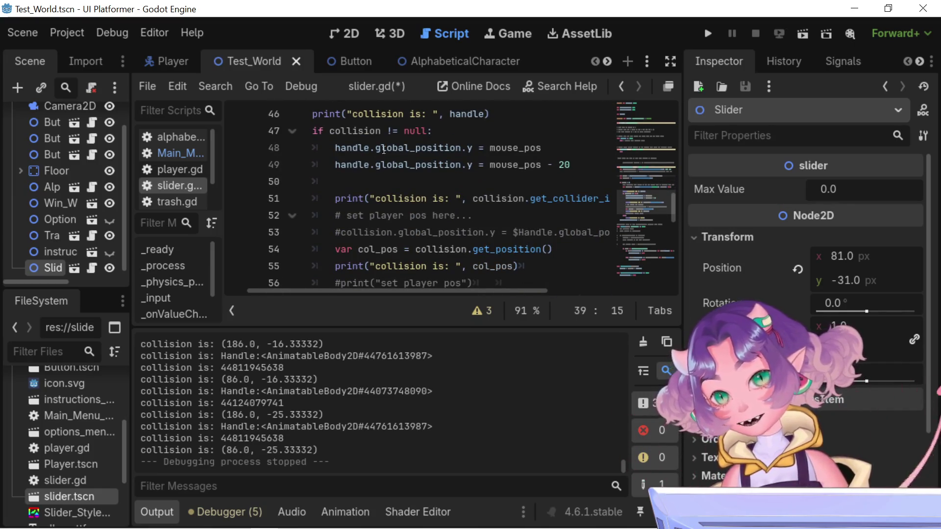
{"action": "double_click", "coordinate": [515, 147]}
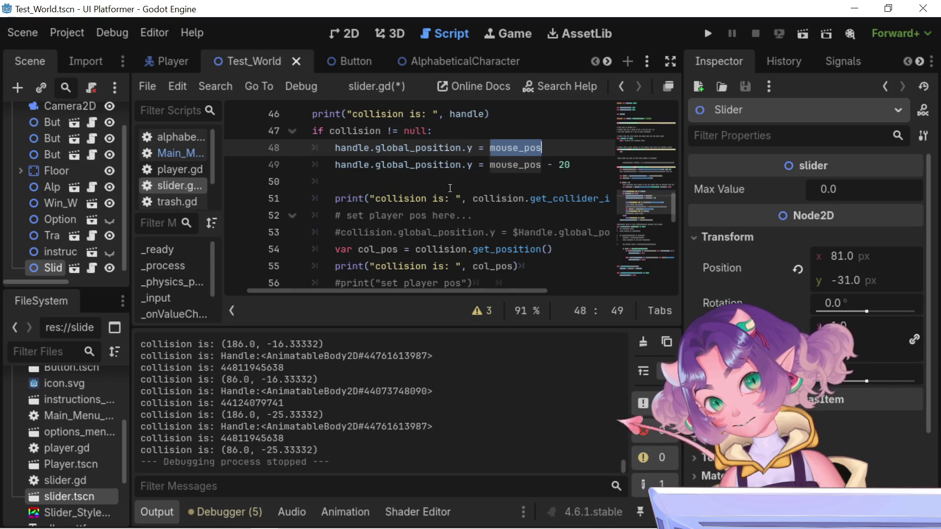
{"action": "mouse_move", "coordinate": [415, 163]}
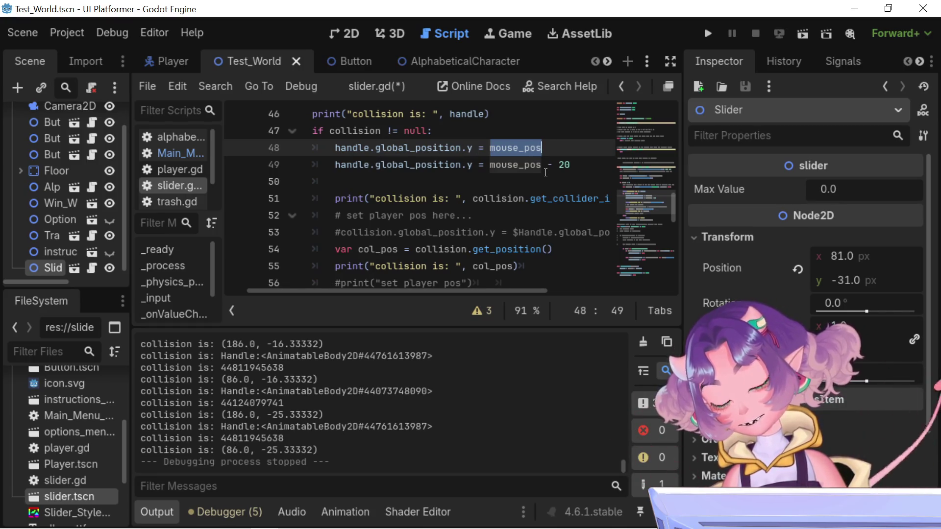
{"action": "left_click", "coordinate": [583, 165]}
{"action": "double_click", "coordinate": [564, 165]}
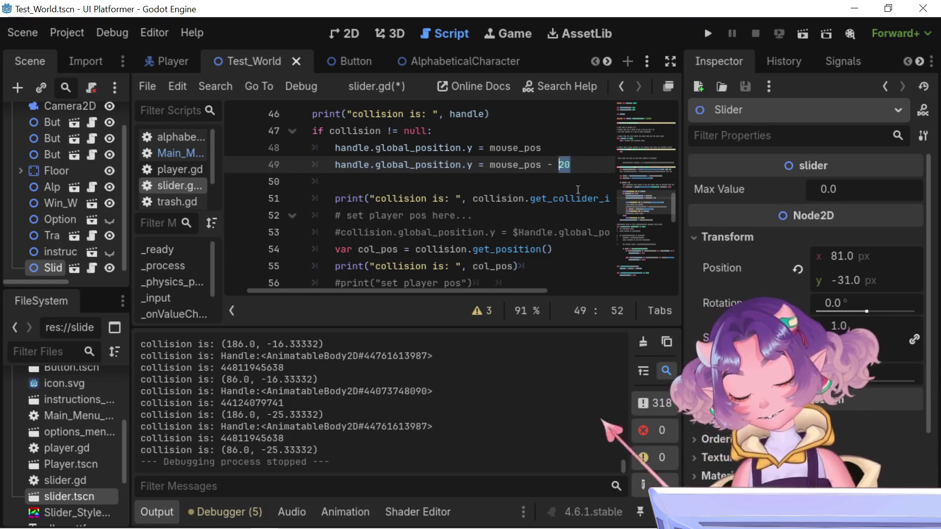
Make the offset mouse_pos - 40, save, and test the handle past both bar ends
{"action": "type", "text": "40"}
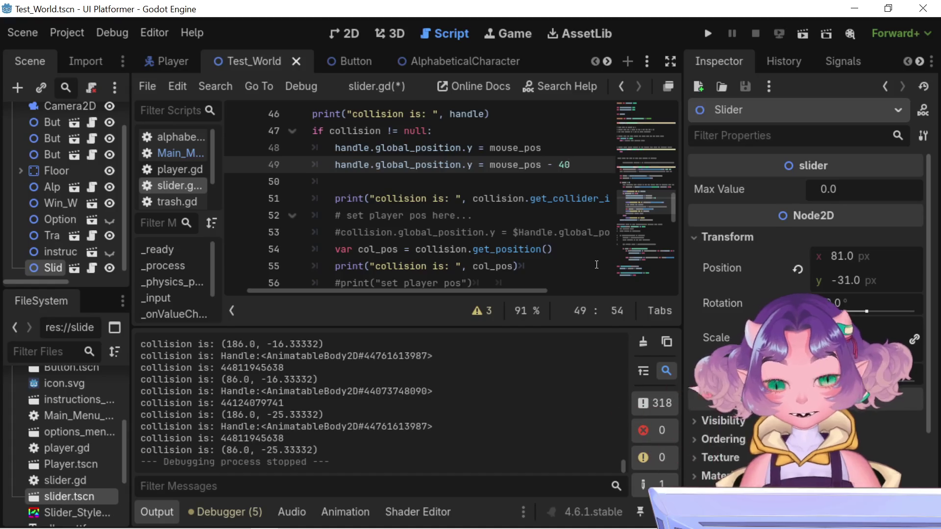
{"action": "key", "text": "ctrl+s"}
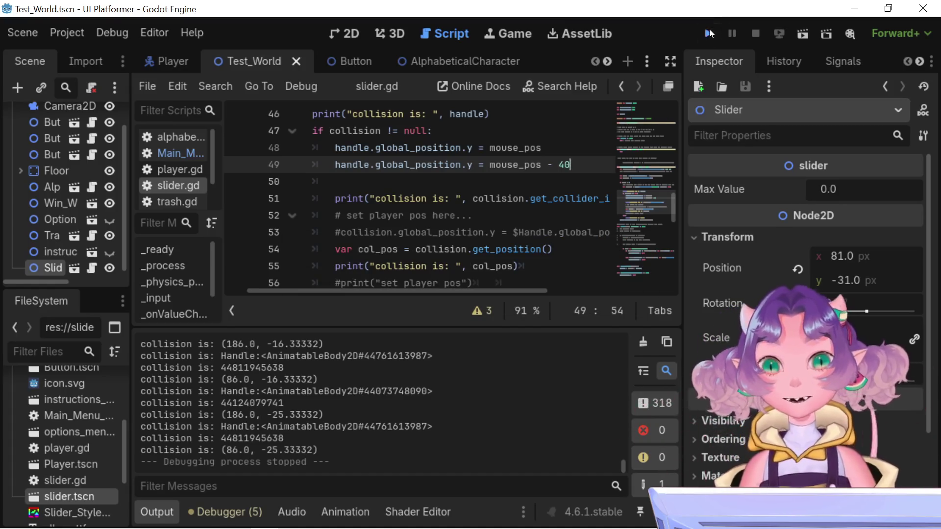
{"action": "left_click", "coordinate": [708, 33]}
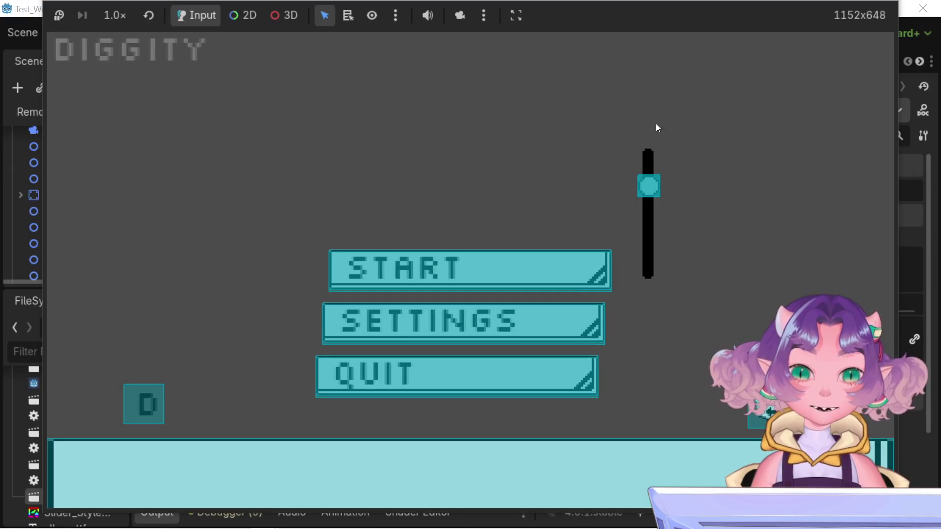
{"action": "mouse_move", "coordinate": [654, 184]}
{"action": "left_mouse_down"}
{"action": "mouse_move", "coordinate": [663, 233]}
{"action": "mouse_move", "coordinate": [648, 304]}
{"action": "mouse_move", "coordinate": [626, 155]}
{"action": "left_mouse_up"}
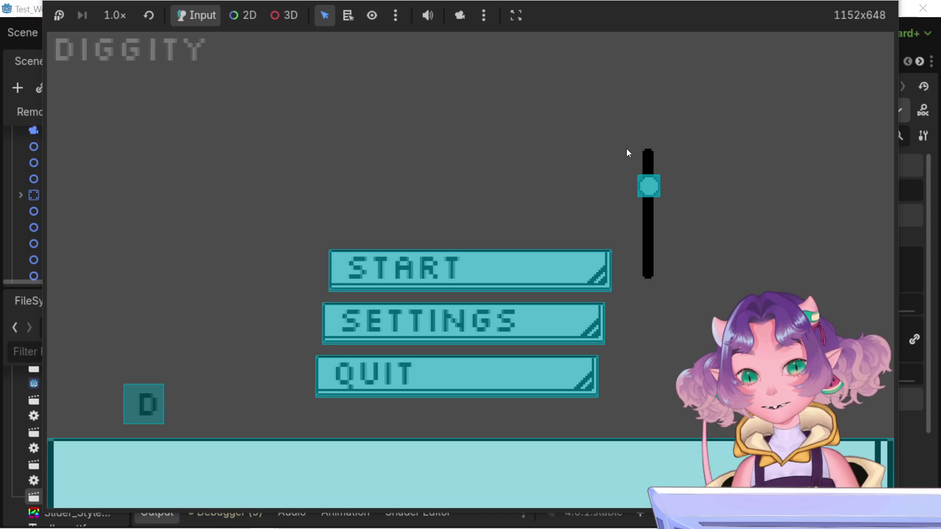
{"action": "key", "text": "F8"}
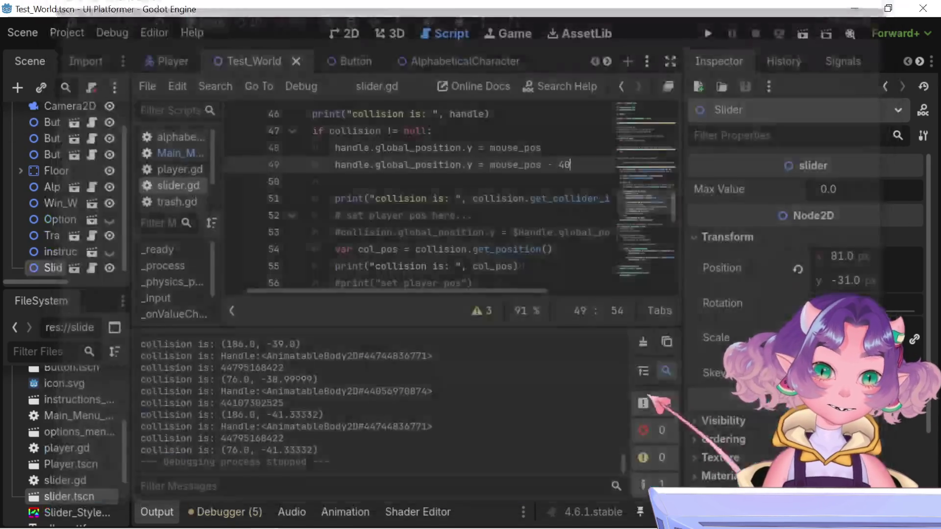
Try an offset of 60 in a test run, then change line 49 to mouse_pos - 100
{"action": "left_click", "coordinate": [558, 164]}
{"action": "type", "text": "6"}
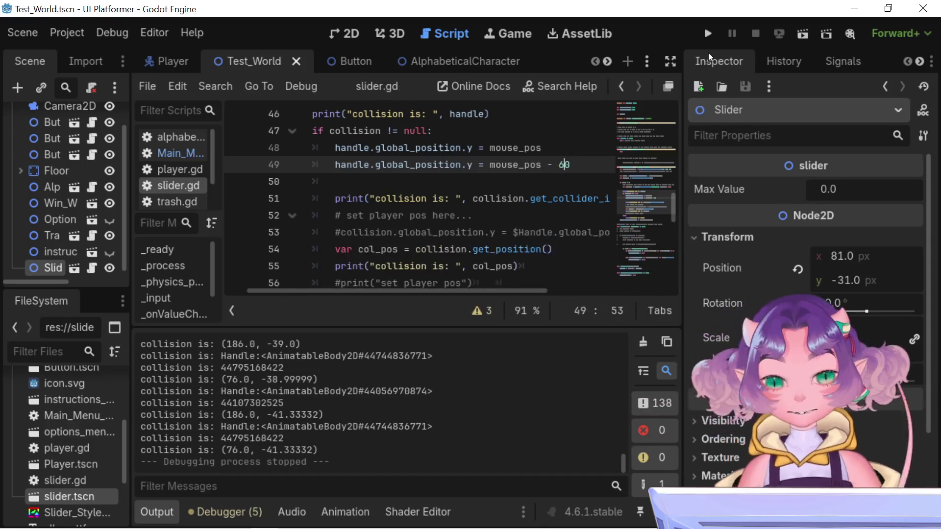
{"action": "left_click", "coordinate": [707, 34]}
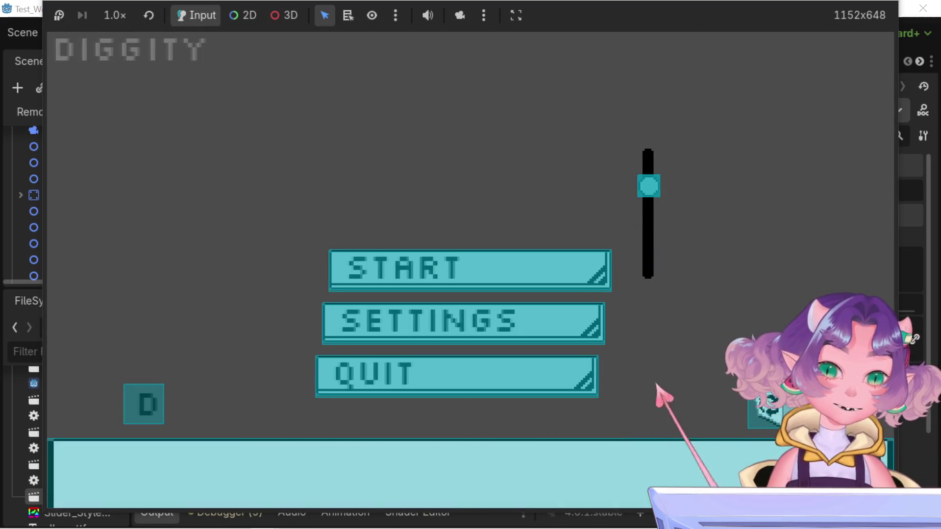
{"action": "key", "text": "F8"}
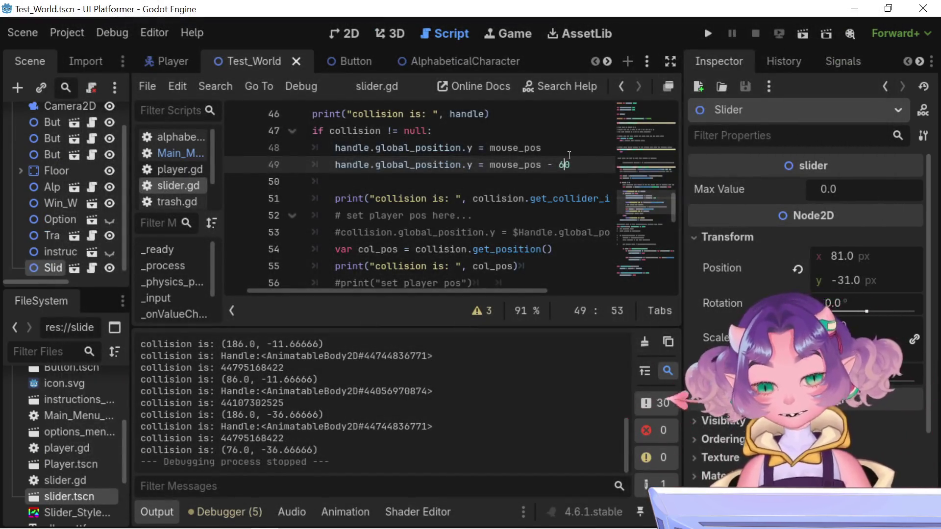
{"action": "key", "text": "BackSpace"}
{"action": "key", "text": "BackSpace"}
{"action": "type", "text": "100"}
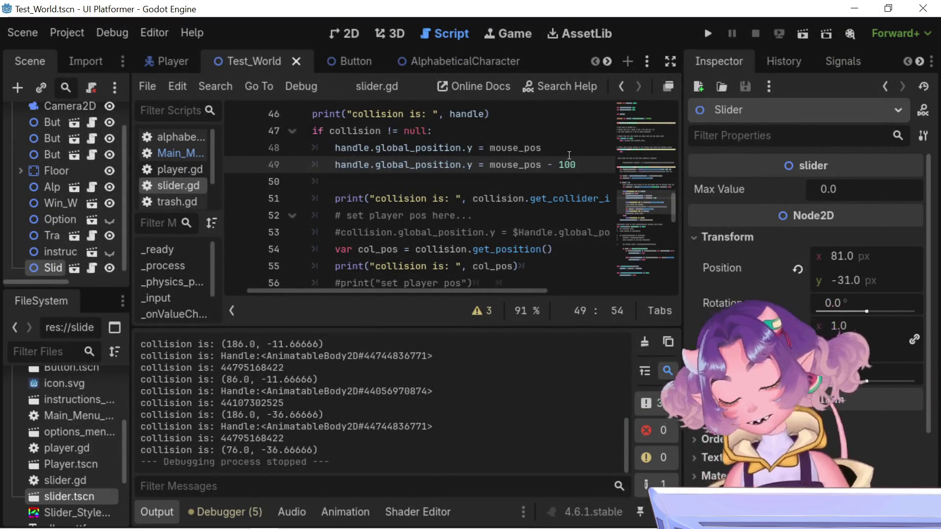
{"action": "left_click", "coordinate": [852, 9]}
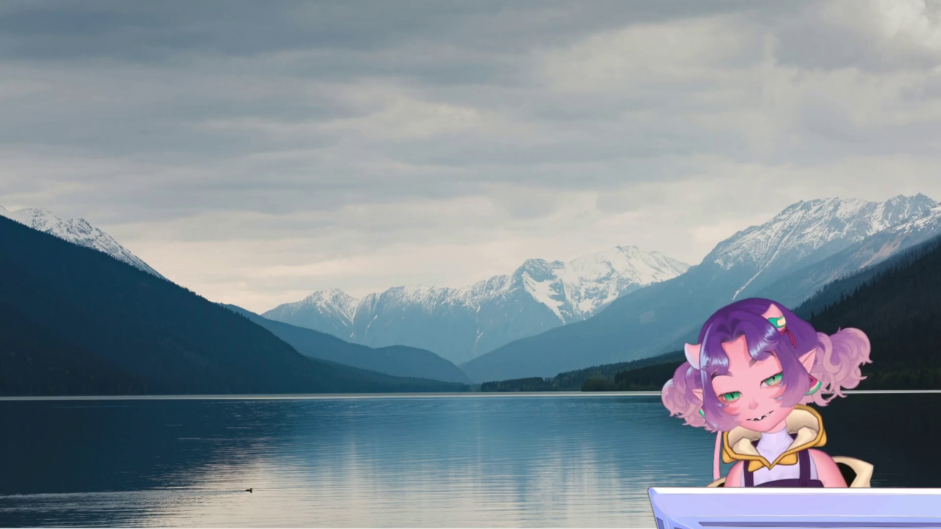
Test-run the game with the 100 offset, pulling the handle past the bar's end
{"action": "key", "text": "alt+Tab"}
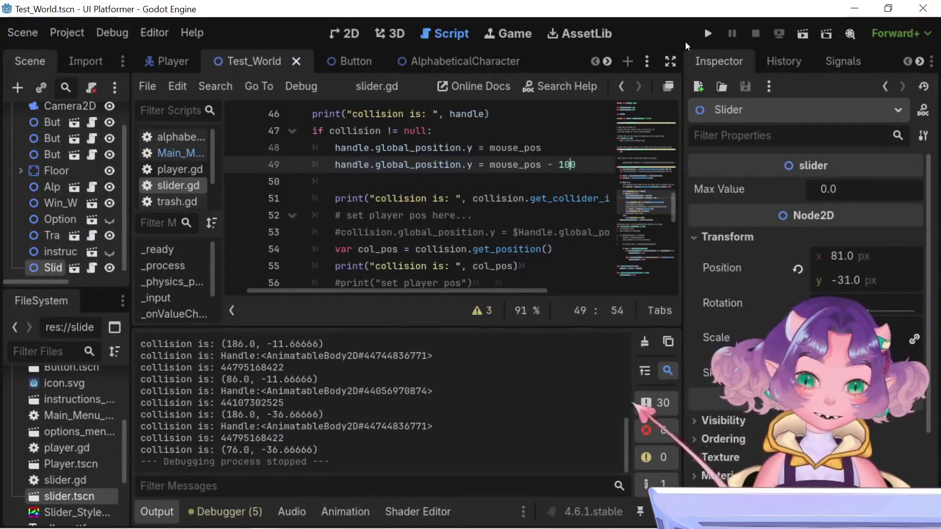
{"action": "left_click", "coordinate": [705, 34]}
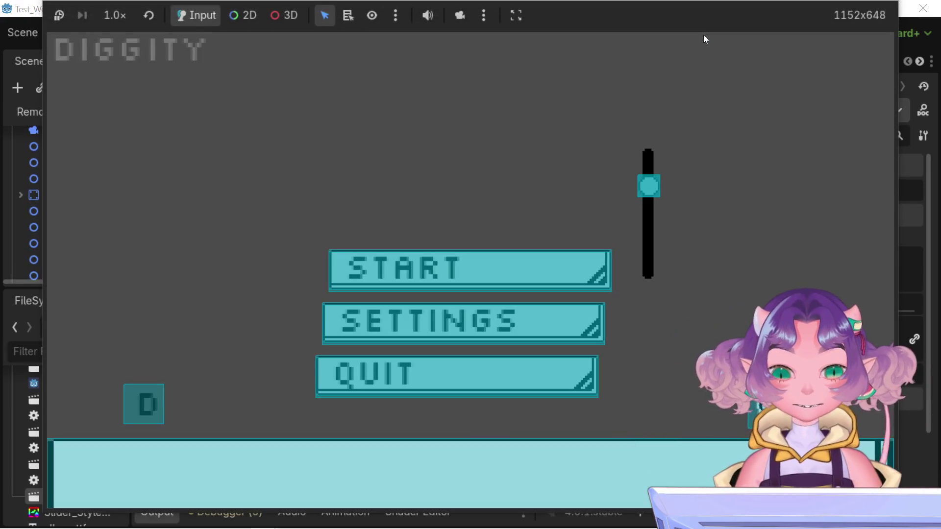
{"action": "scroll", "coordinate": [645, 191], "scroll_direction": "down", "scroll_amount": 5}
{"action": "left_click_drag", "start_coordinate": [643, 189], "coordinate": [649, 345]}
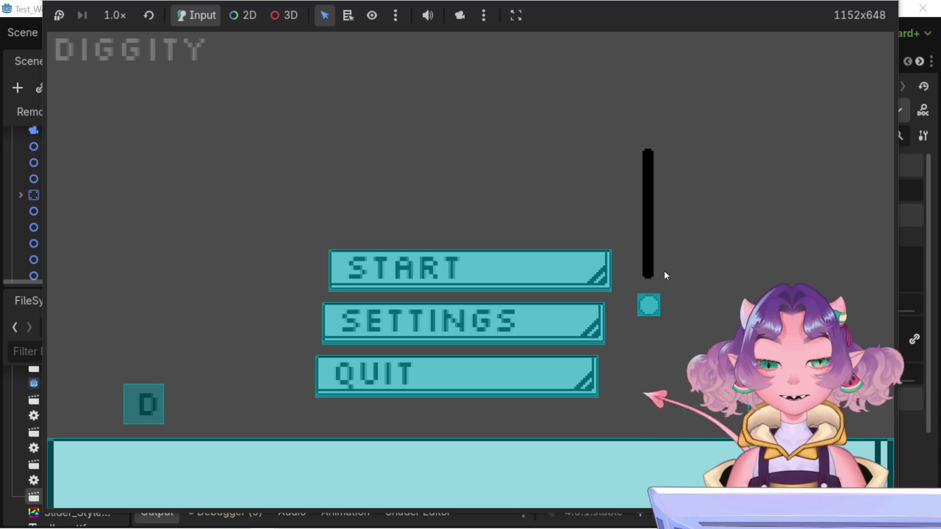
{"action": "left_click", "coordinate": [648, 186]}
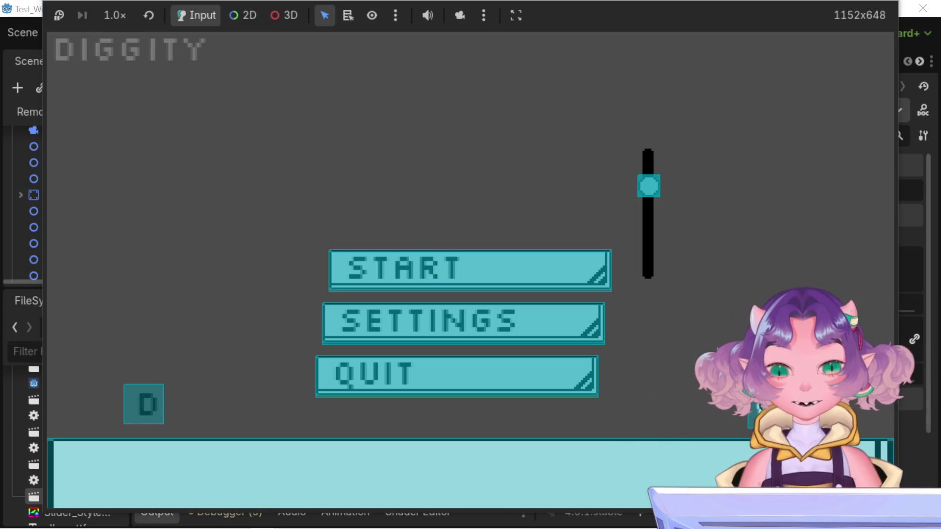
{"action": "key", "text": "F8"}
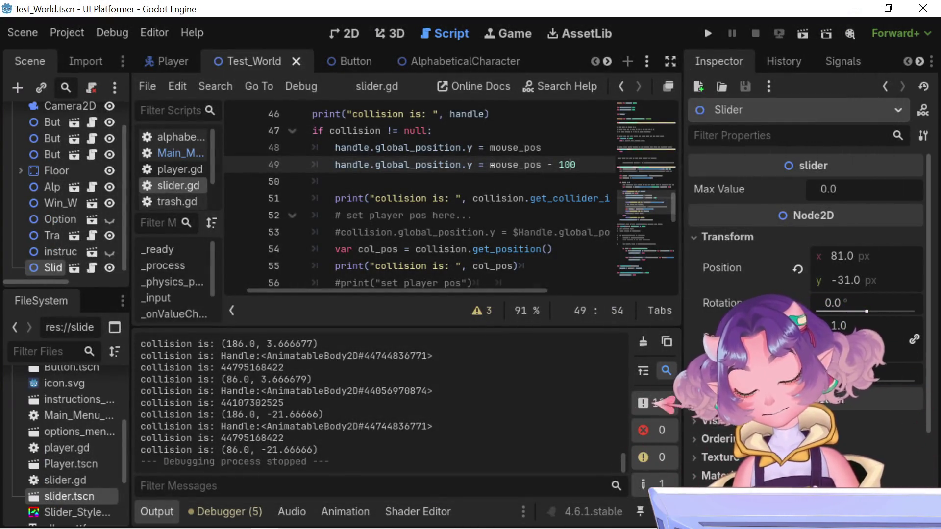
Set line 49 back to mouse_pos - 20, save, and retest the slider
{"action": "key", "text": "BackSpace"}
{"action": "key", "text": "BackSpace"}
{"action": "key", "text": "BackSpace"}
{"action": "type", "text": "20"}
{"action": "key", "text": "ctrl+s"}
{"action": "left_click", "coordinate": [713, 34]}
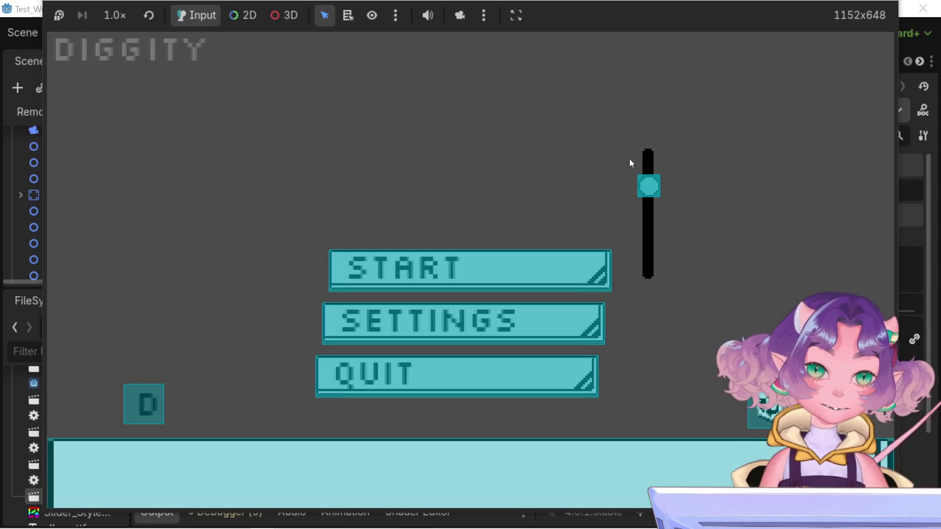
{"action": "left_click_drag", "start_coordinate": [644, 208], "coordinate": [652, 198]}
{"action": "key", "text": "F8"}
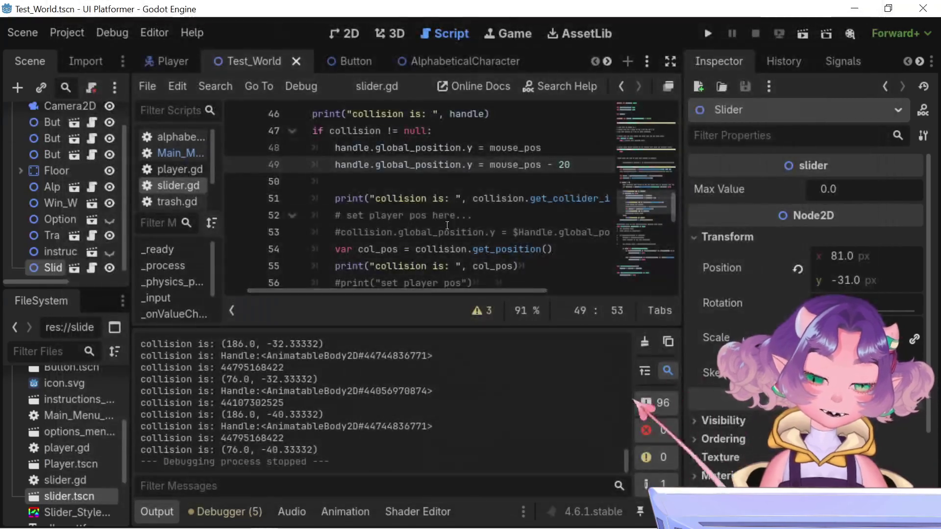
{"action": "scroll", "coordinate": [507, 267], "scroll_direction": "up", "scroll_amount": 3}
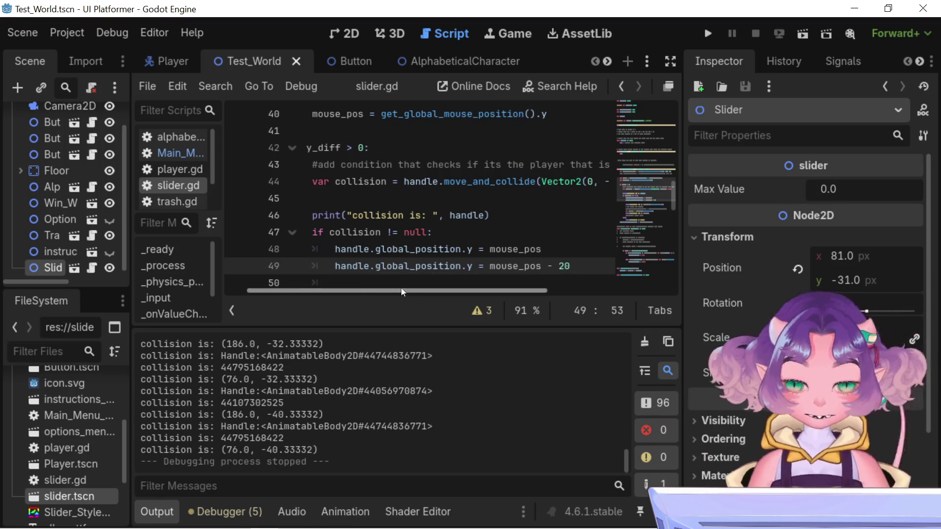
{"action": "mouse_move", "coordinate": [402, 288]}
{"action": "left_mouse_down"}
{"action": "mouse_move", "coordinate": [458, 296]}
{"action": "mouse_move", "coordinate": [365, 281]}
{"action": "mouse_move", "coordinate": [363, 267]}
{"action": "left_mouse_up"}
{"action": "scroll", "coordinate": [363, 267], "scroll_direction": "up", "scroll_amount": 2}
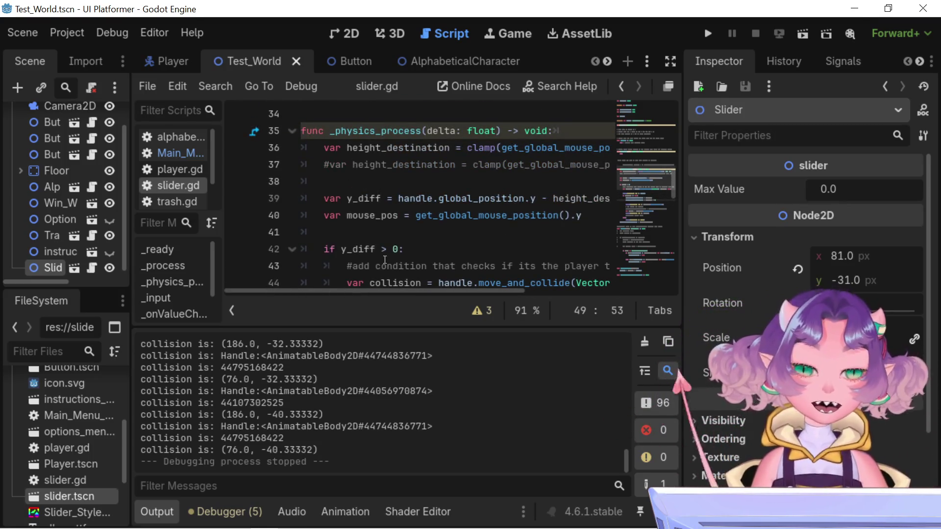
{"action": "scroll", "coordinate": [390, 246], "scroll_direction": "down", "scroll_amount": 1}
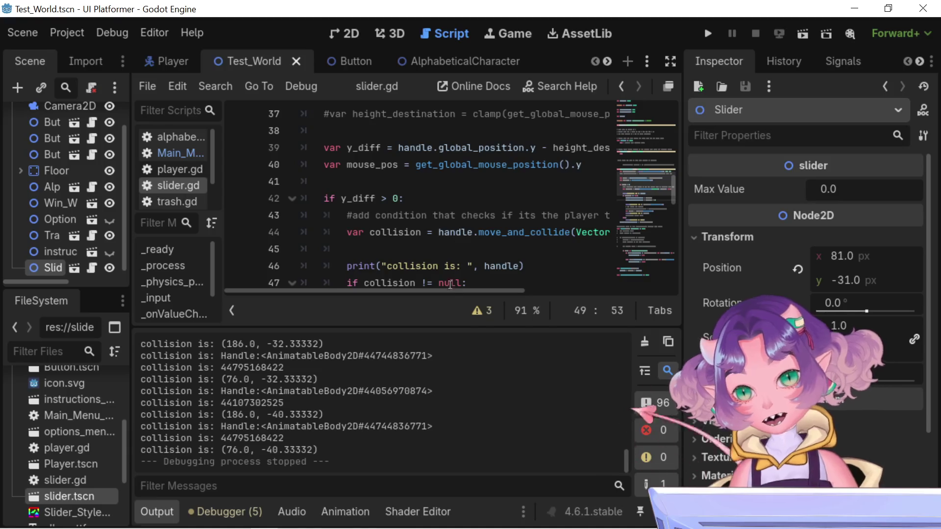
{"action": "left_click_drag", "start_coordinate": [433, 294], "coordinate": [481, 297]}
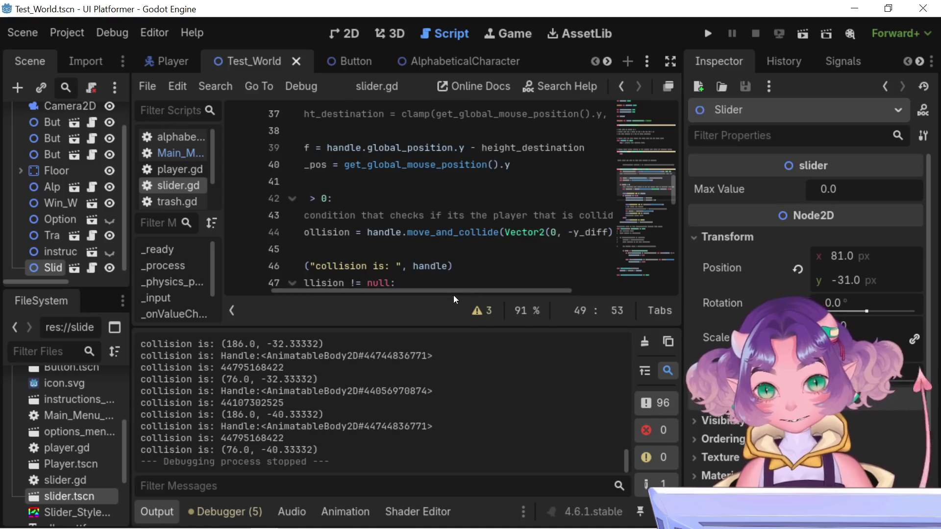
{"action": "mouse_move", "coordinate": [471, 293]}
{"action": "left_mouse_down"}
{"action": "mouse_move", "coordinate": [437, 288]}
{"action": "mouse_move", "coordinate": [504, 298]}
{"action": "mouse_move", "coordinate": [444, 284]}
{"action": "left_mouse_up"}
{"action": "scroll", "coordinate": [444, 246], "scroll_direction": "down", "scroll_amount": 4}
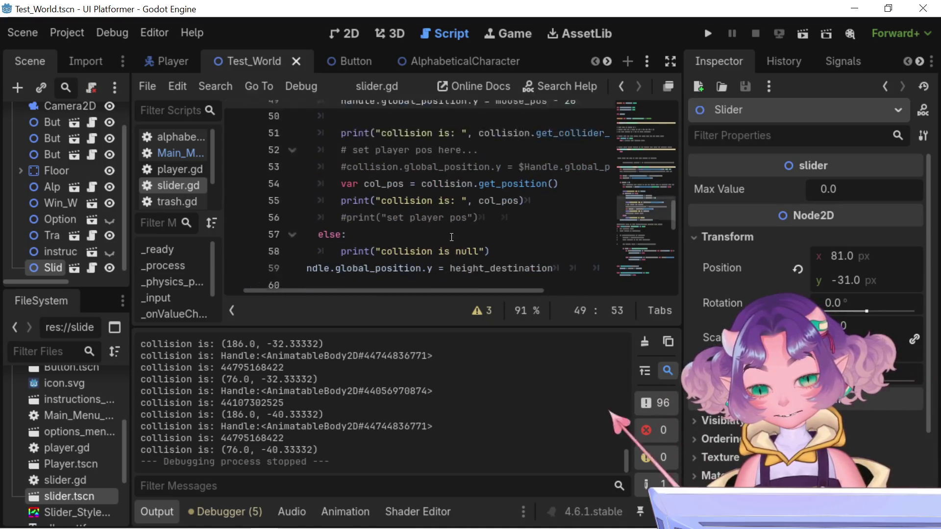
{"action": "scroll", "coordinate": [443, 246], "scroll_direction": "up", "scroll_amount": 3}
{"action": "scroll", "coordinate": [549, 218], "scroll_direction": "down", "scroll_amount": 1}
{"action": "scroll", "coordinate": [491, 198], "scroll_direction": "up", "scroll_amount": 6}
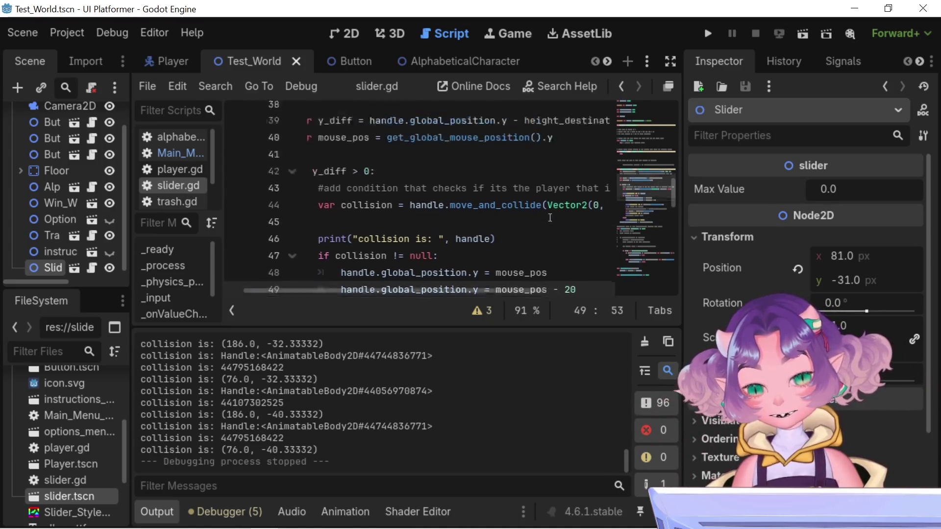
{"action": "scroll", "coordinate": [490, 198], "scroll_direction": "up", "scroll_amount": 4}
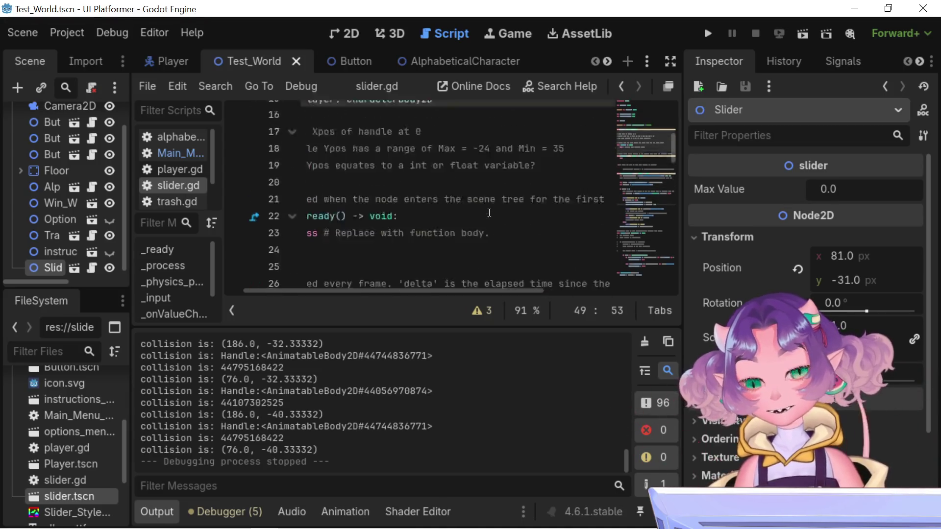
{"action": "scroll", "coordinate": [497, 257], "scroll_direction": "down", "scroll_amount": 3}
{"action": "scroll", "coordinate": [461, 278], "scroll_direction": "down", "scroll_amount": 5}
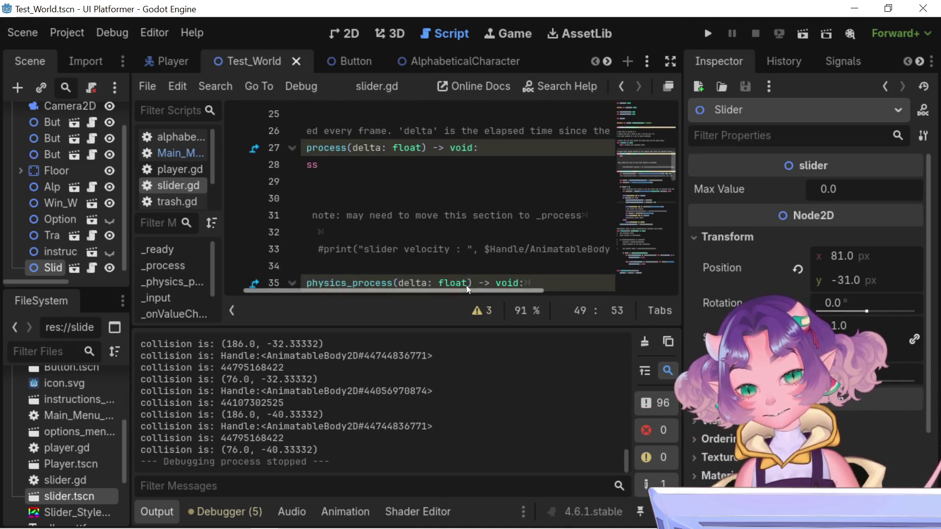
{"action": "scroll", "coordinate": [506, 243], "scroll_direction": "up", "scroll_amount": 2}
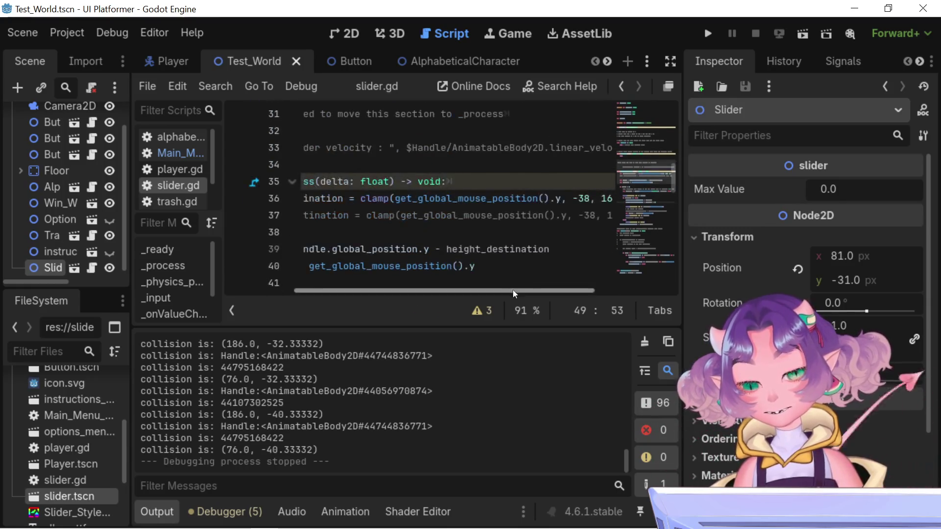
{"action": "left_click_drag", "start_coordinate": [545, 199], "coordinate": [592, 201]}
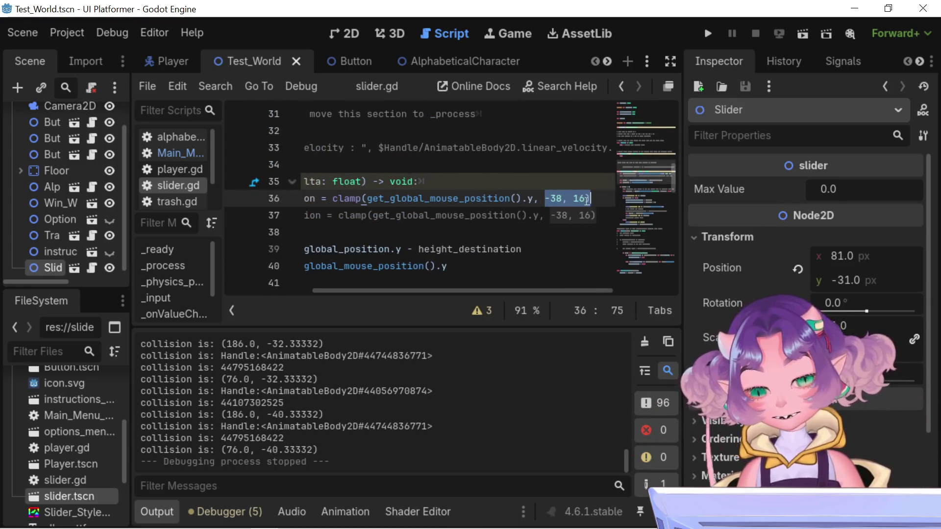
{"action": "key", "text": "Left"}
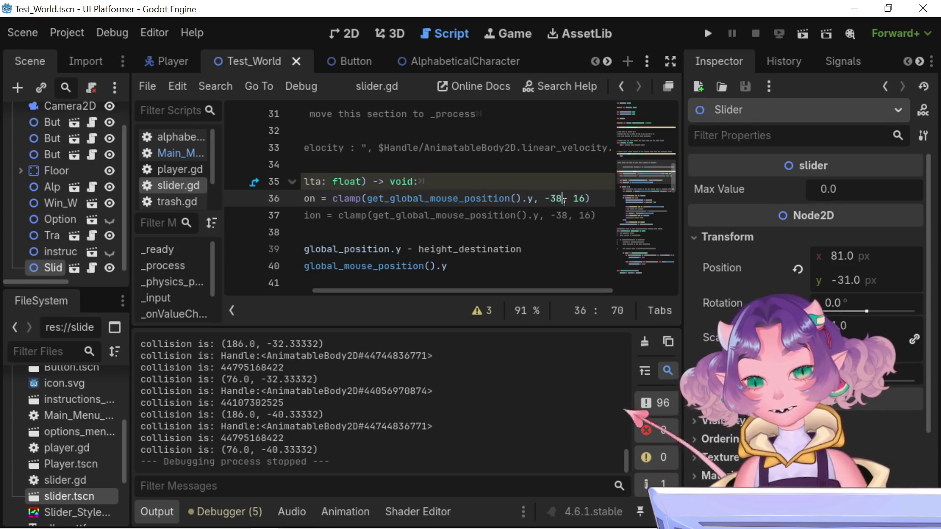
{"action": "mouse_move", "coordinate": [534, 292]}
{"action": "left_mouse_down"}
{"action": "mouse_move", "coordinate": [474, 279]}
{"action": "mouse_move", "coordinate": [577, 314]}
{"action": "mouse_move", "coordinate": [551, 308]}
{"action": "mouse_move", "coordinate": [543, 290]}
{"action": "mouse_move", "coordinate": [563, 280]}
{"action": "mouse_move", "coordinate": [564, 289]}
{"action": "left_mouse_up"}
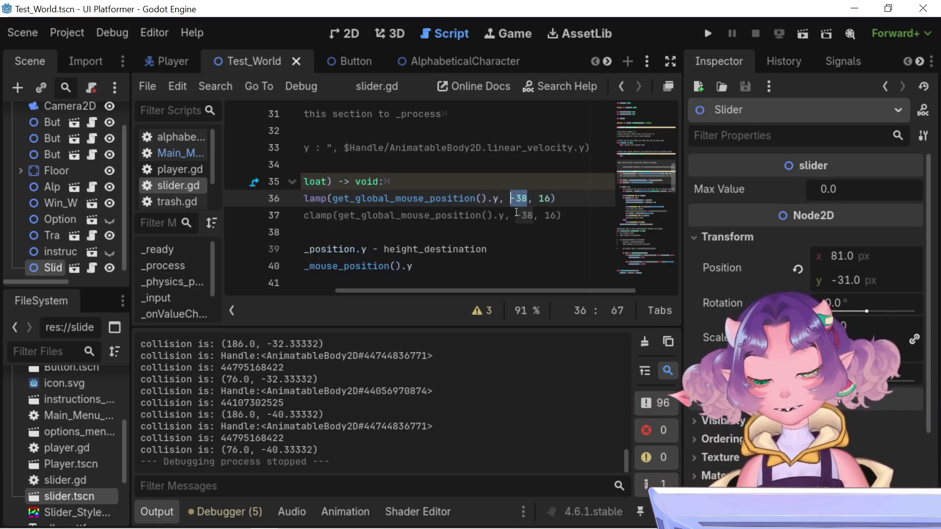
{"action": "left_click_drag", "start_coordinate": [512, 200], "coordinate": [561, 204]}
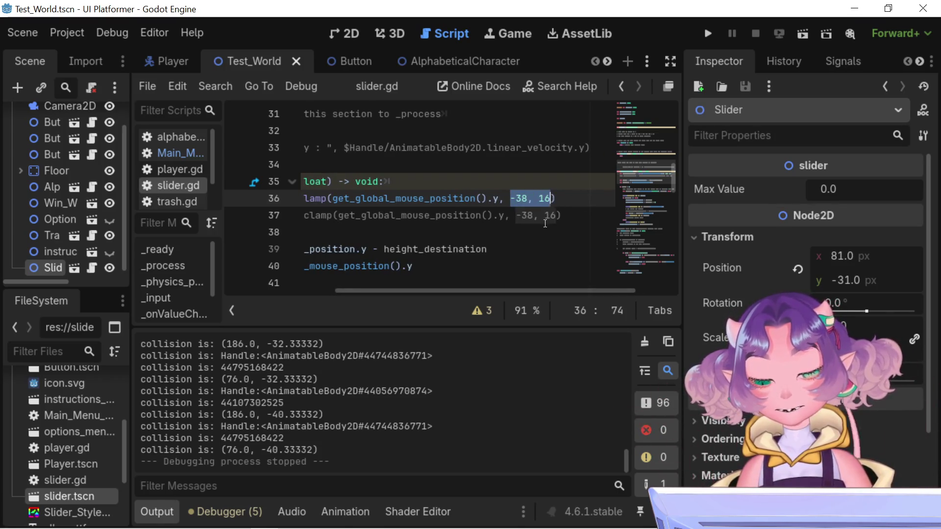
{"action": "scroll", "coordinate": [350, 271], "scroll_direction": "left", "scroll_amount": 3}
{"action": "scroll", "coordinate": [426, 293], "scroll_direction": "right", "scroll_amount": 2}
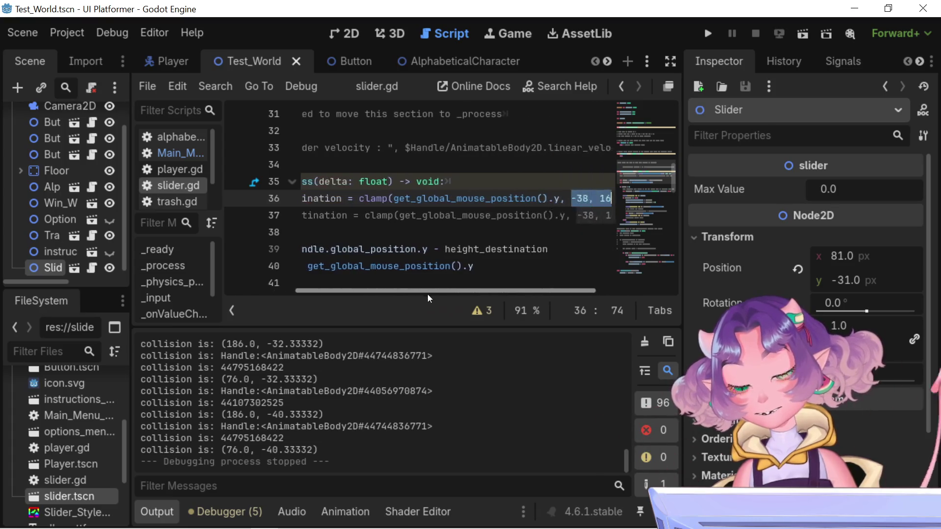
{"action": "scroll", "coordinate": [432, 295], "scroll_direction": "left", "scroll_amount": 3}
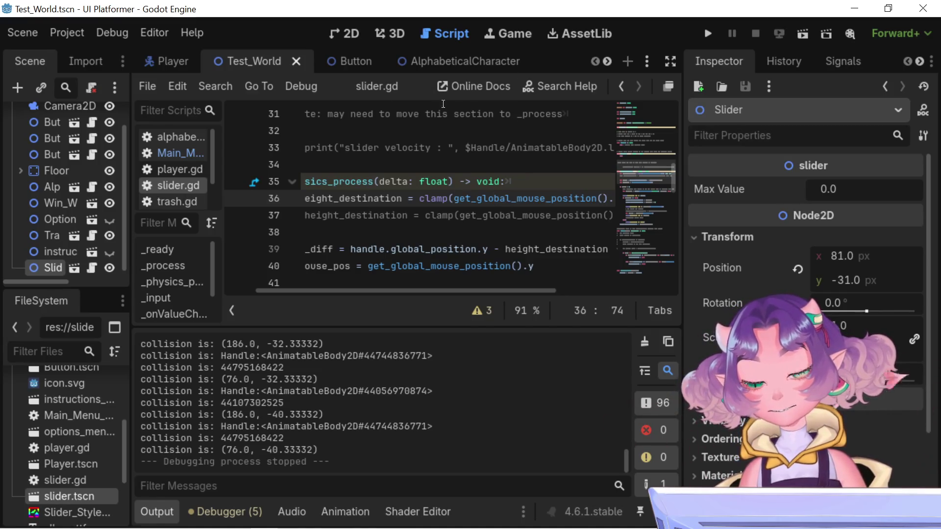
{"action": "scroll", "coordinate": [479, 262], "scroll_direction": "right", "scroll_amount": 3}
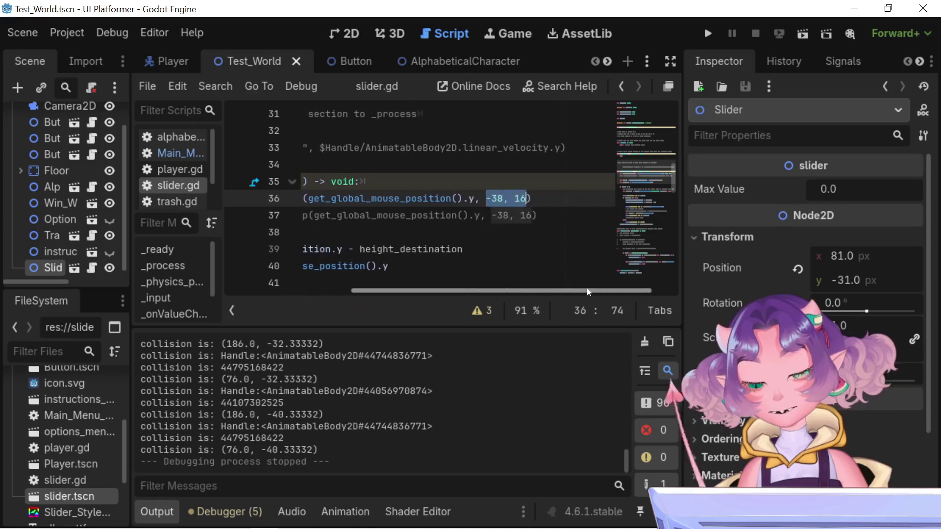
{"action": "scroll", "coordinate": [438, 247], "scroll_direction": "left", "scroll_amount": 8}
{"action": "scroll", "coordinate": [490, 254], "scroll_direction": "right", "scroll_amount": 5}
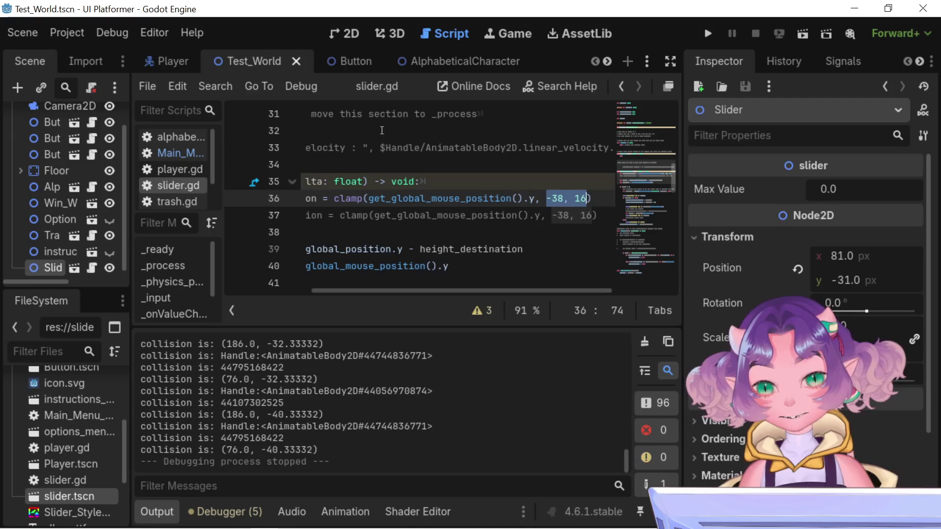
{"action": "left_click", "coordinate": [348, 61]}
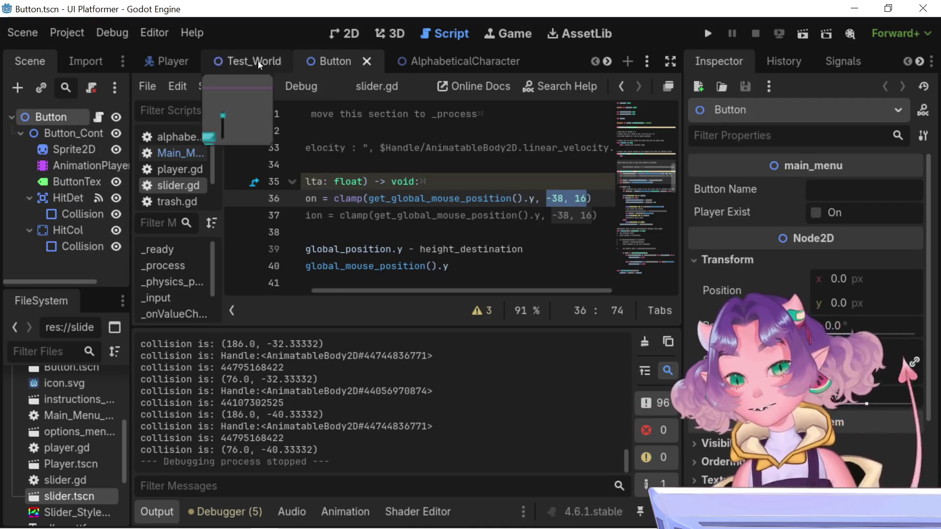
{"action": "left_click", "coordinate": [253, 61]}
{"action": "scroll", "coordinate": [380, 61], "scroll_direction": "down", "scroll_amount": 1}
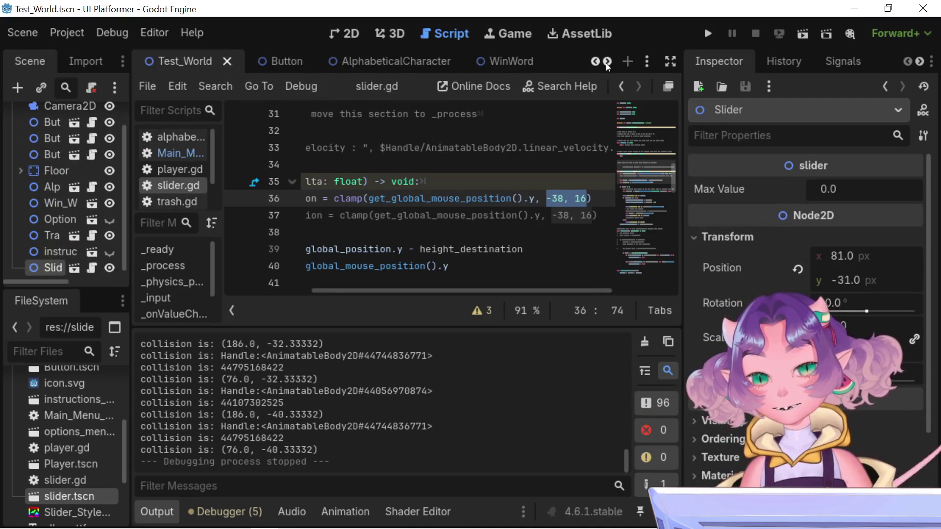
{"action": "left_click", "coordinate": [279, 63]}
{"action": "left_click", "coordinate": [401, 60]}
{"action": "left_click", "coordinate": [608, 61]}
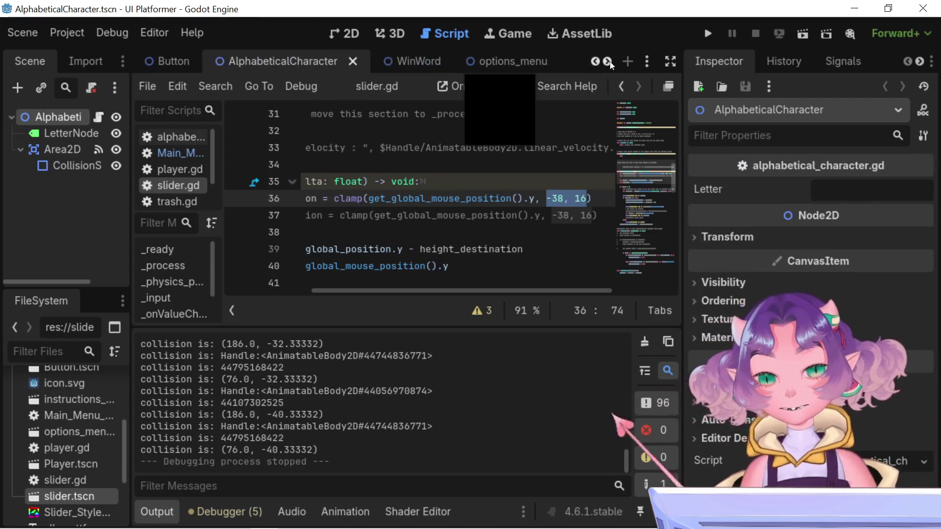
{"action": "left_click", "coordinate": [608, 62]}
{"action": "left_click", "coordinate": [607, 62]}
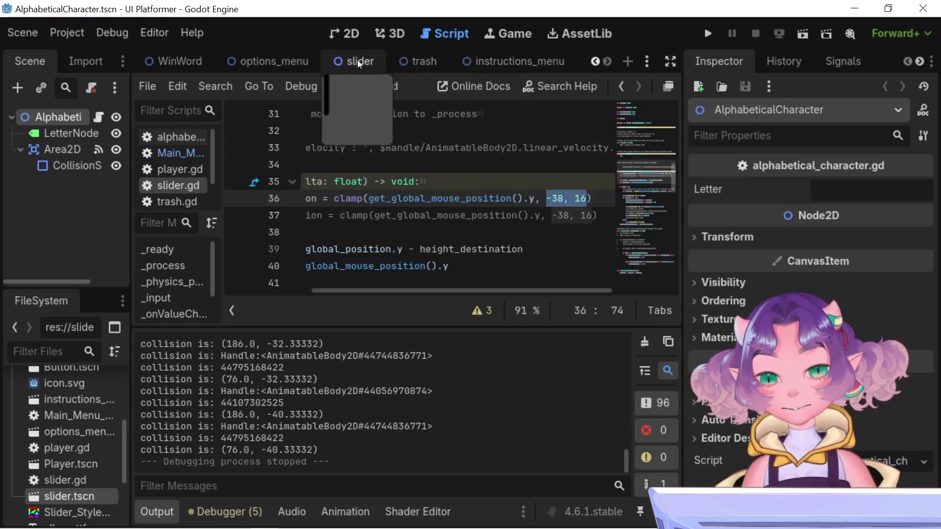
{"action": "left_click", "coordinate": [353, 63]}
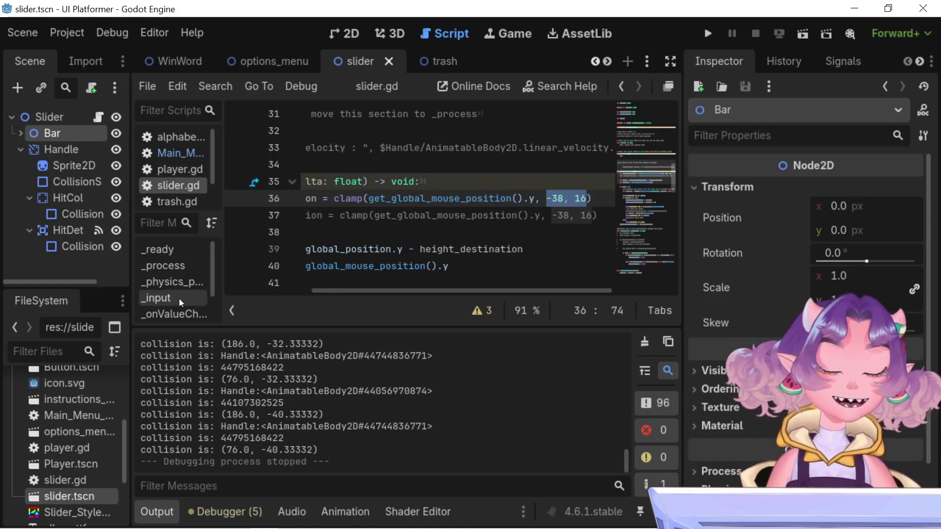
{"action": "left_click_drag", "start_coordinate": [480, 291], "coordinate": [296, 294]}
{"action": "scroll", "coordinate": [479, 255], "scroll_direction": "right", "scroll_amount": 5}
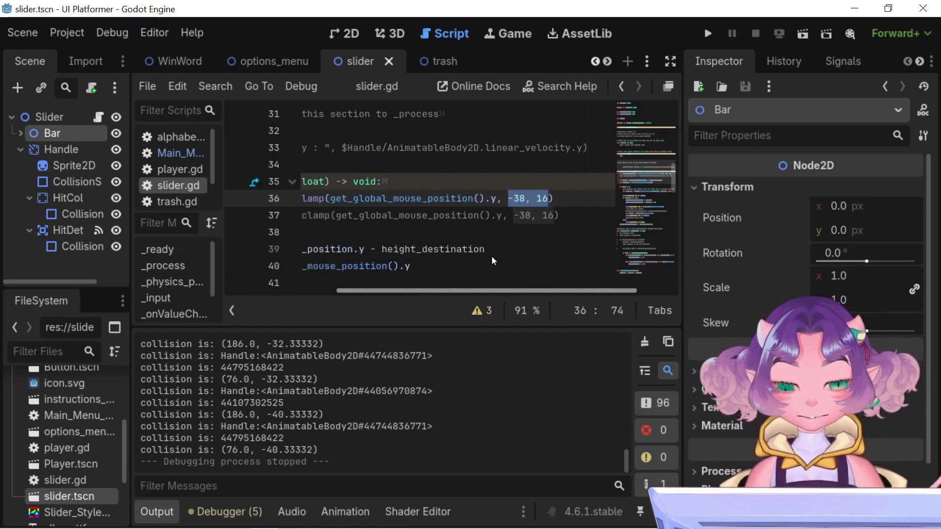
{"action": "scroll", "coordinate": [479, 255], "scroll_direction": "left", "scroll_amount": 5}
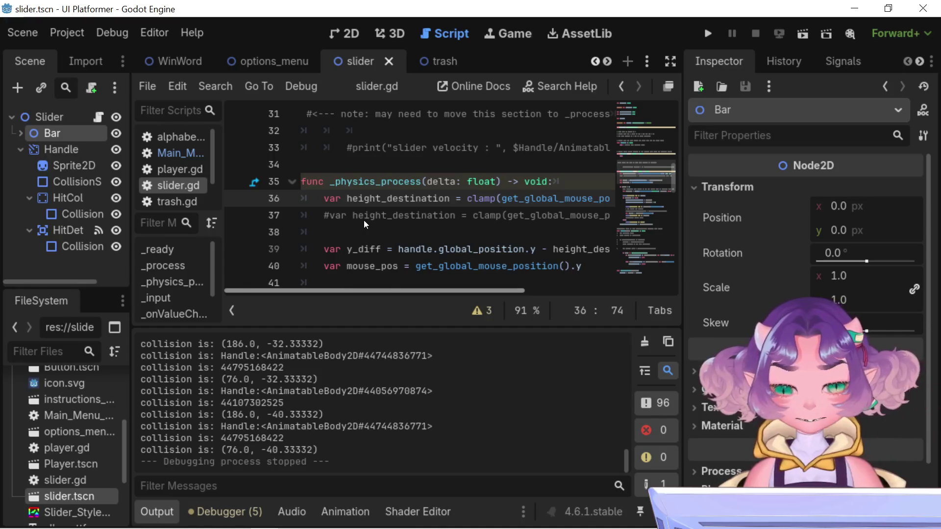
{"action": "scroll", "coordinate": [387, 228], "scroll_direction": "right", "scroll_amount": 3}
{"action": "scroll", "coordinate": [377, 221], "scroll_direction": "left", "scroll_amount": 3}
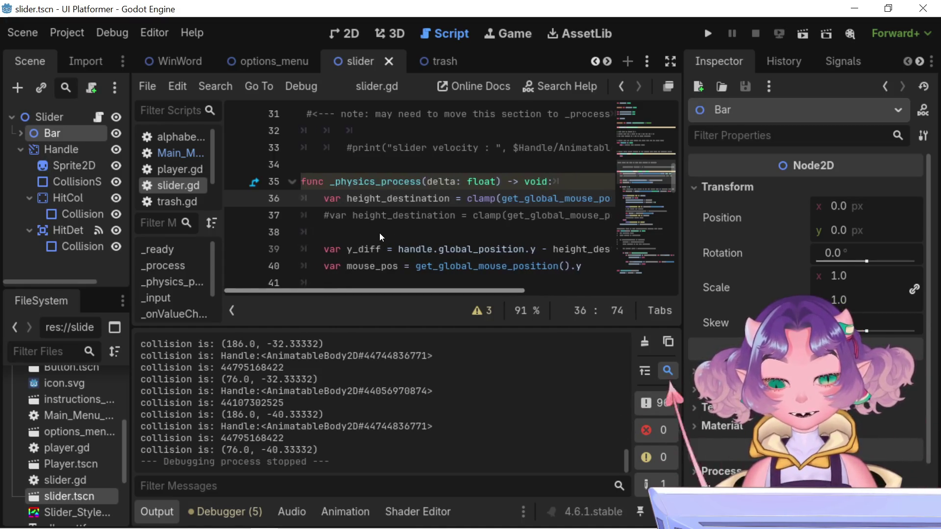
{"action": "scroll", "coordinate": [358, 208], "scroll_direction": "up", "scroll_amount": 1}
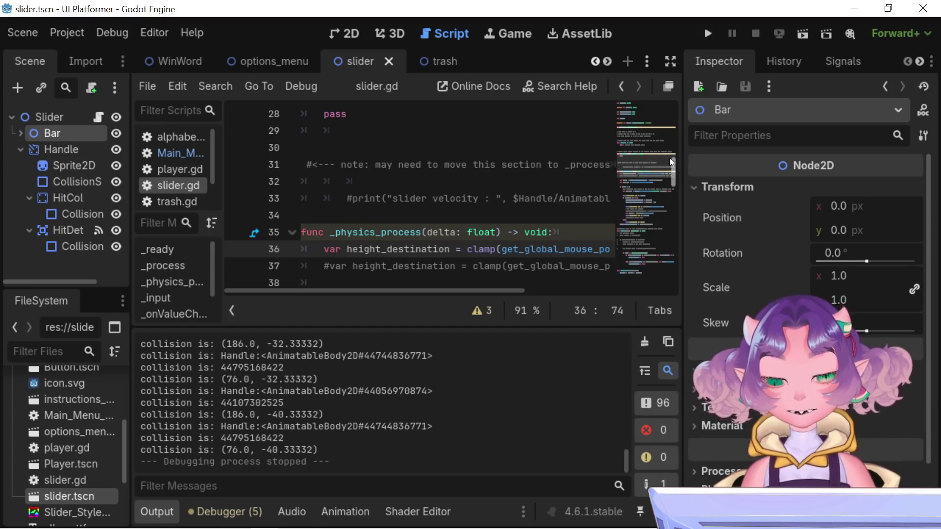
{"action": "scroll", "coordinate": [675, 166], "scroll_direction": "up", "scroll_amount": 1}
{"action": "scroll", "coordinate": [676, 166], "scroll_direction": "down", "scroll_amount": 1}
{"action": "scroll", "coordinate": [677, 167], "scroll_direction": "up", "scroll_amount": 1}
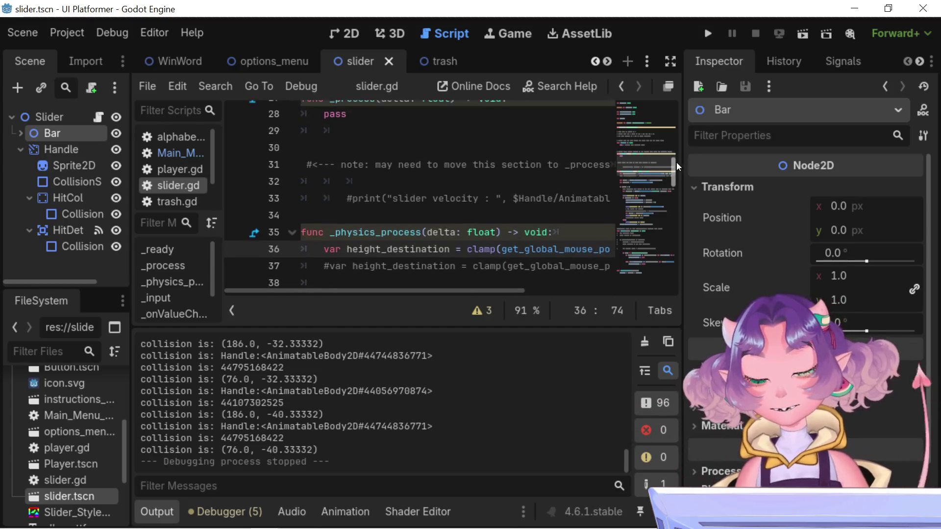
{"action": "scroll", "coordinate": [679, 165], "scroll_direction": "up", "scroll_amount": 1}
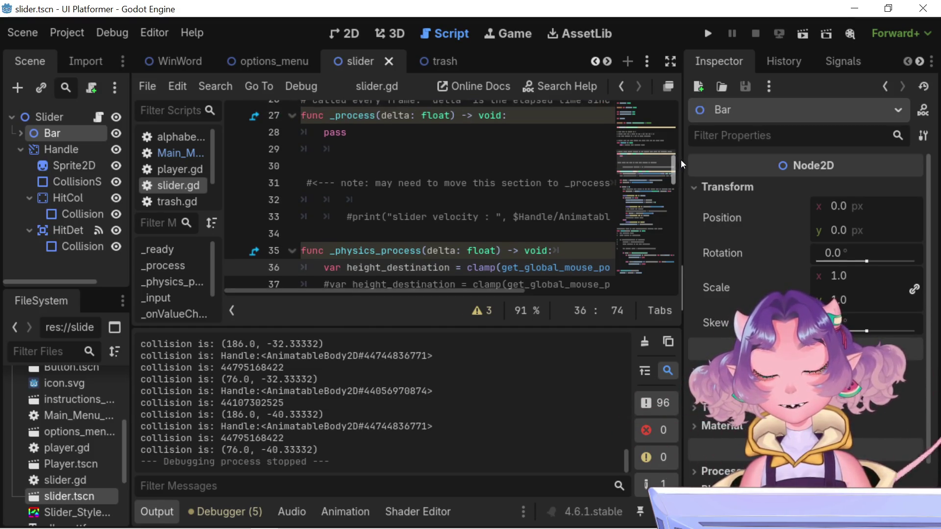
{"action": "scroll", "coordinate": [682, 164], "scroll_direction": "up", "scroll_amount": 1}
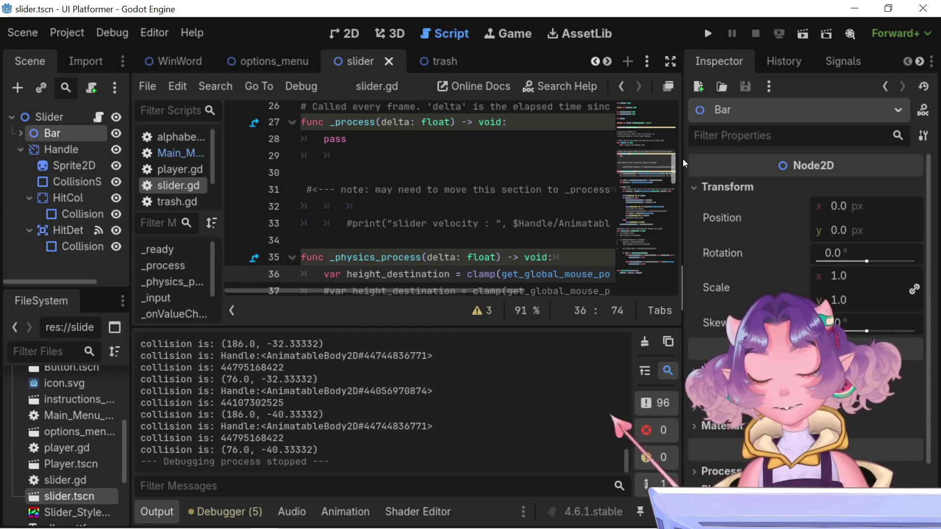
{"action": "scroll", "coordinate": [684, 164], "scroll_direction": "down", "scroll_amount": 1}
{"action": "scroll", "coordinate": [684, 164], "scroll_direction": "up", "scroll_amount": 1}
{"action": "scroll", "coordinate": [684, 163], "scroll_direction": "up", "scroll_amount": 1}
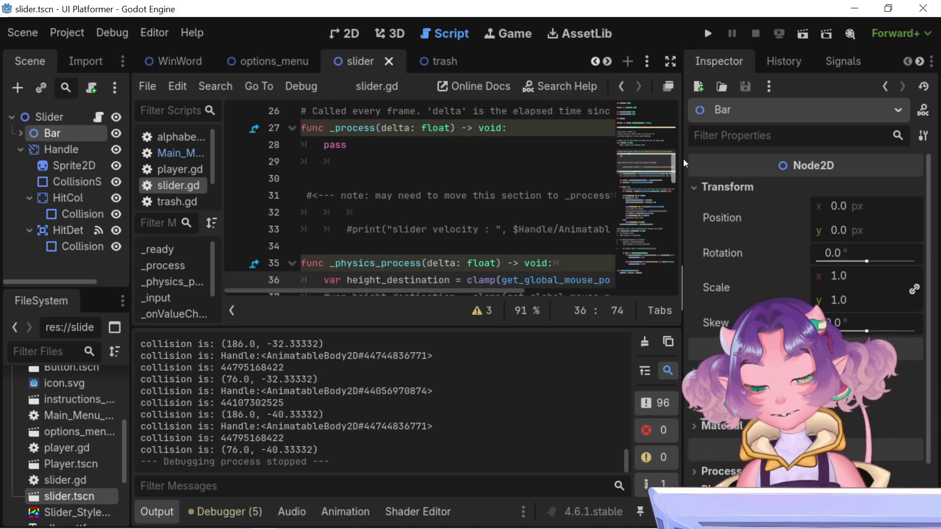
{"action": "scroll", "coordinate": [684, 164], "scroll_direction": "down", "scroll_amount": 4}
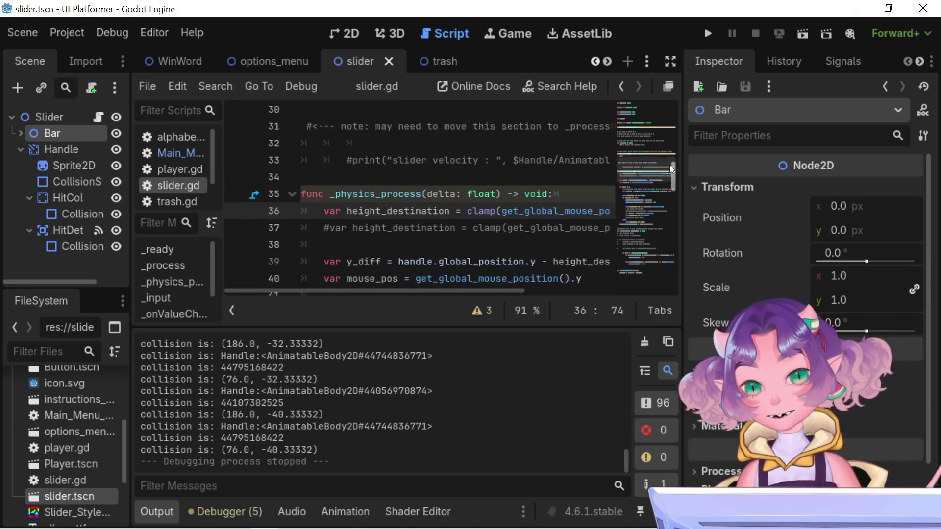
{"action": "scroll", "coordinate": [669, 169], "scroll_direction": "up", "scroll_amount": 2}
{"action": "scroll", "coordinate": [678, 166], "scroll_direction": "up", "scroll_amount": 2}
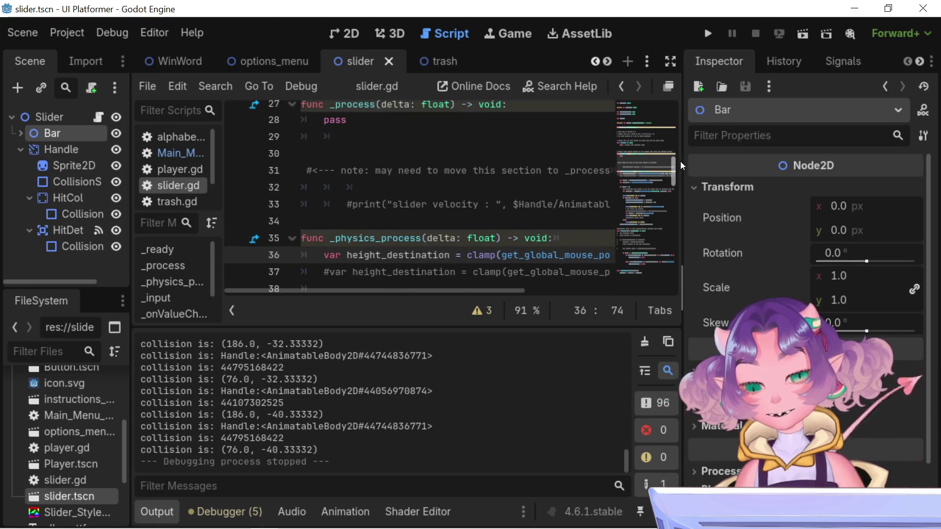
{"action": "scroll", "coordinate": [684, 165], "scroll_direction": "down", "scroll_amount": 1}
{"action": "scroll", "coordinate": [684, 165], "scroll_direction": "up", "scroll_amount": 1}
{"action": "scroll", "coordinate": [686, 164], "scroll_direction": "down", "scroll_amount": 1}
{"action": "scroll", "coordinate": [688, 164], "scroll_direction": "up", "scroll_amount": 1}
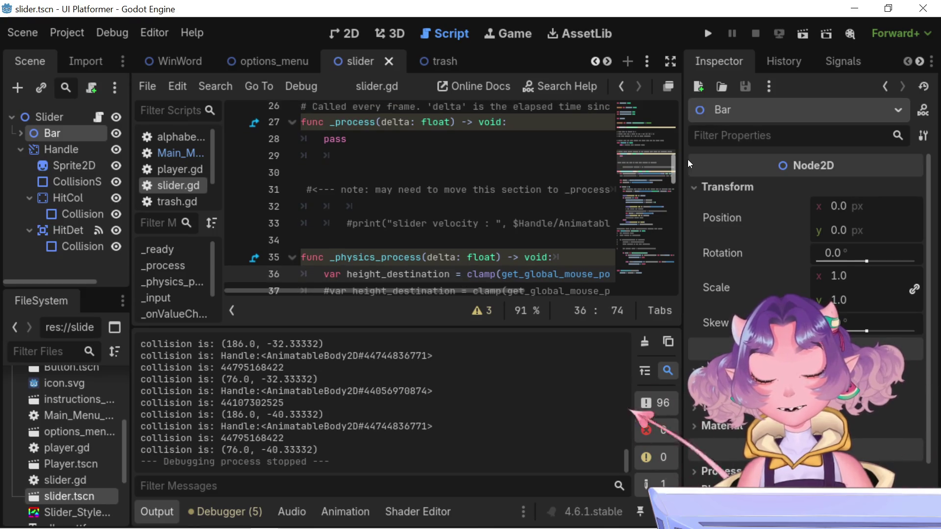
{"action": "scroll", "coordinate": [691, 163], "scroll_direction": "up", "scroll_amount": 1}
{"action": "scroll", "coordinate": [692, 163], "scroll_direction": "down", "scroll_amount": 2}
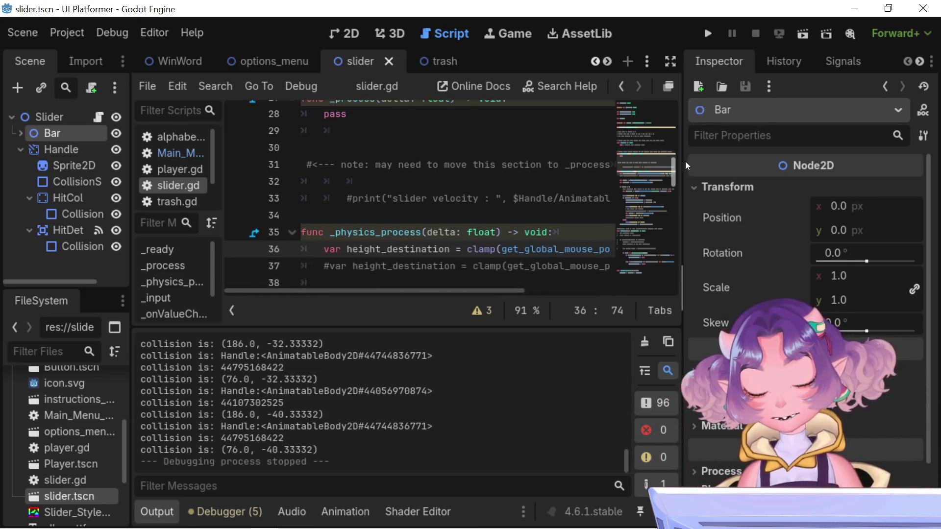
{"action": "scroll", "coordinate": [692, 163], "scroll_direction": "up", "scroll_amount": 2}
{"action": "scroll", "coordinate": [690, 164], "scroll_direction": "down", "scroll_amount": 2}
{"action": "scroll", "coordinate": [691, 164], "scroll_direction": "down", "scroll_amount": 1}
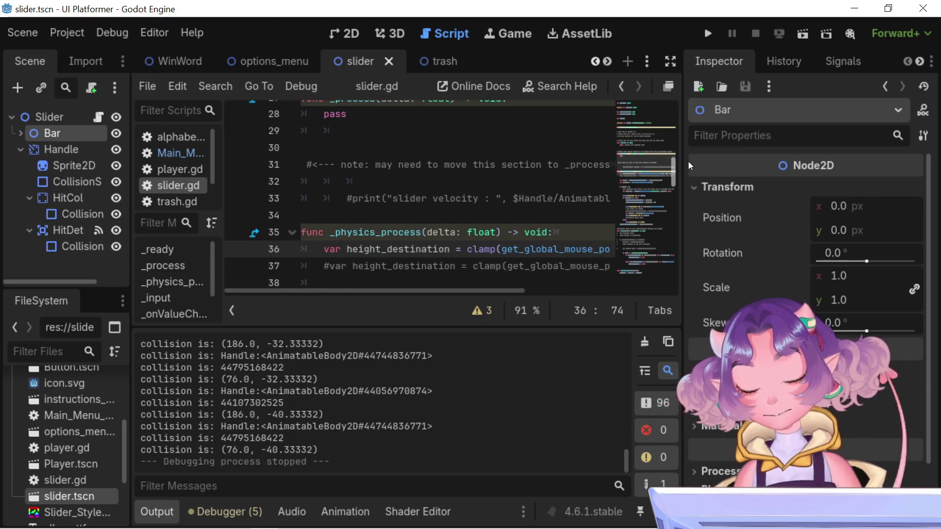
{"action": "scroll", "coordinate": [694, 164], "scroll_direction": "up", "scroll_amount": 2}
{"action": "scroll", "coordinate": [694, 163], "scroll_direction": "down", "scroll_amount": 1}
{"action": "scroll", "coordinate": [693, 163], "scroll_direction": "up", "scroll_amount": 1}
{"action": "scroll", "coordinate": [693, 163], "scroll_direction": "down", "scroll_amount": 1}
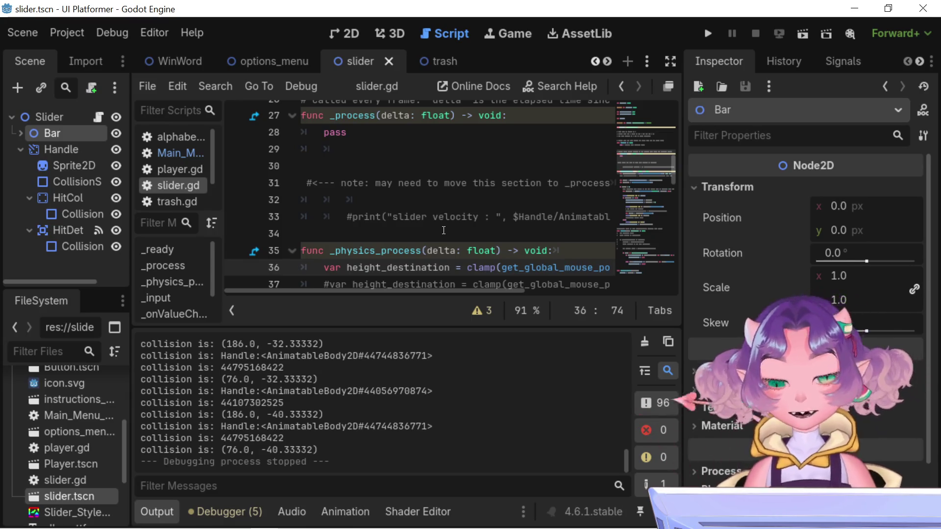
{"action": "scroll", "coordinate": [443, 231], "scroll_direction": "down", "scroll_amount": 2}
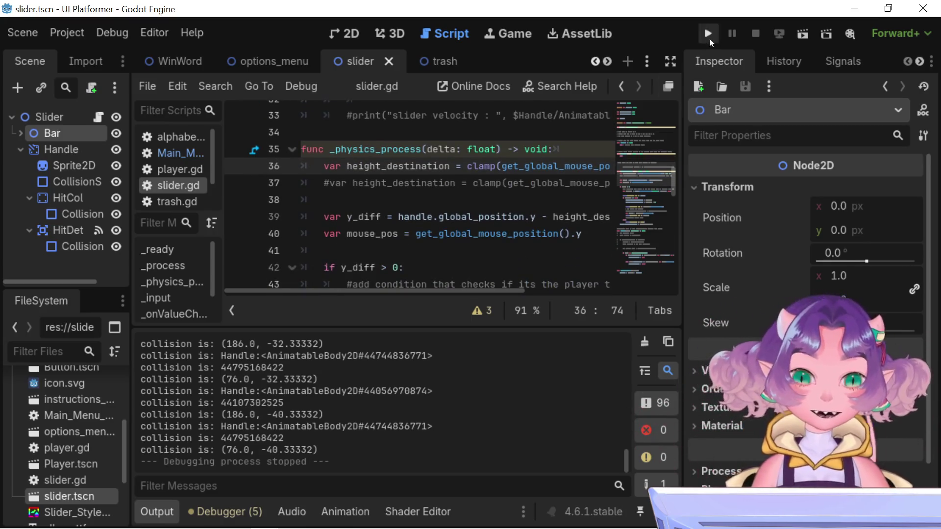
Run the DIGGITY menu, drag the slider handle up, down and past the bar's ends to check clamping, then close it
{"action": "left_click", "coordinate": [709, 36]}
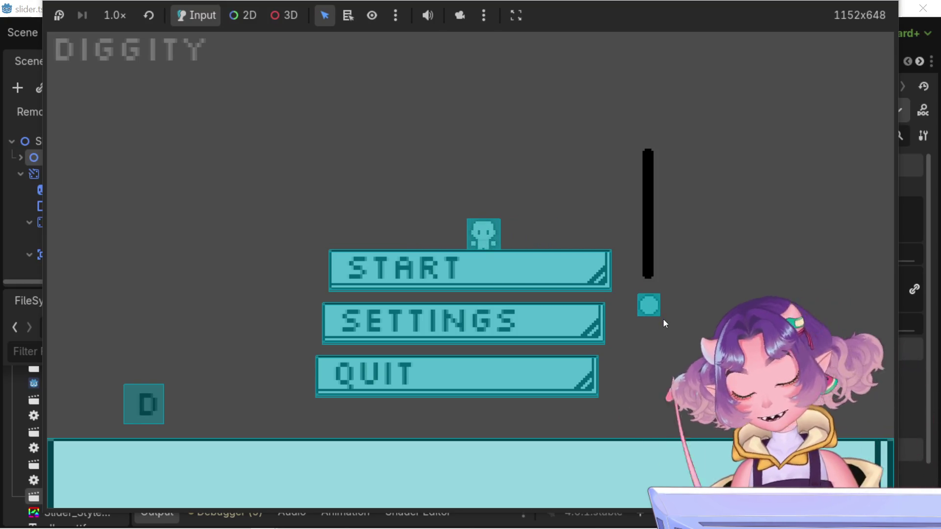
{"action": "mouse_move", "coordinate": [654, 306]}
{"action": "left_mouse_down"}
{"action": "mouse_move", "coordinate": [658, 239]}
{"action": "mouse_move", "coordinate": [657, 248]}
{"action": "left_mouse_up"}
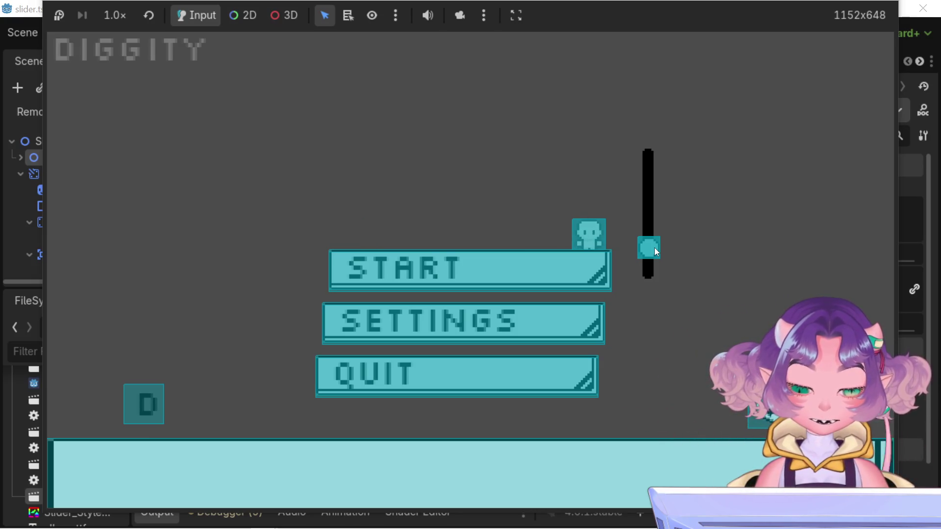
{"action": "left_click_drag", "start_coordinate": [651, 249], "coordinate": [637, 339]}
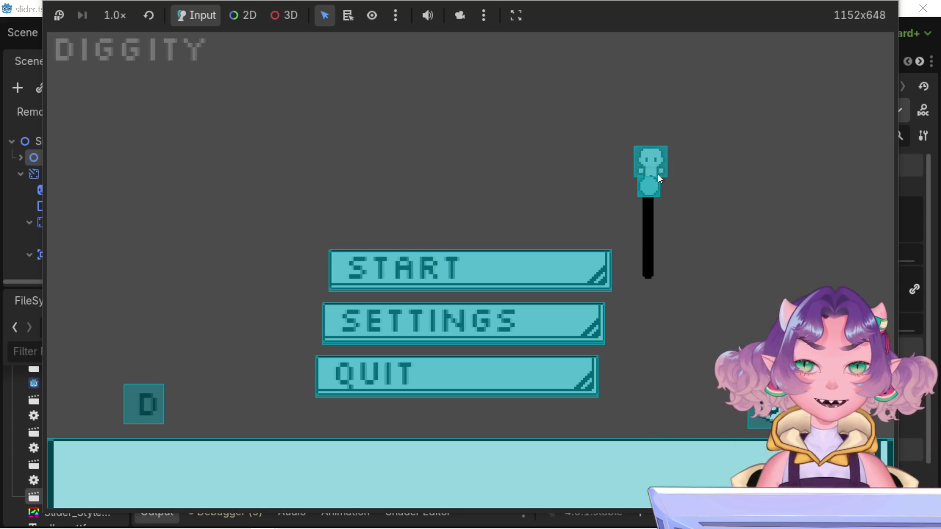
{"action": "mouse_move", "coordinate": [656, 173]}
{"action": "left_mouse_down"}
{"action": "mouse_move", "coordinate": [642, 280]}
{"action": "mouse_move", "coordinate": [639, 165]}
{"action": "mouse_move", "coordinate": [655, 317]}
{"action": "mouse_move", "coordinate": [645, 272]}
{"action": "mouse_move", "coordinate": [646, 314]}
{"action": "mouse_move", "coordinate": [663, 187]}
{"action": "mouse_move", "coordinate": [660, 285]}
{"action": "mouse_move", "coordinate": [666, 174]}
{"action": "mouse_move", "coordinate": [636, 352]}
{"action": "left_mouse_up"}
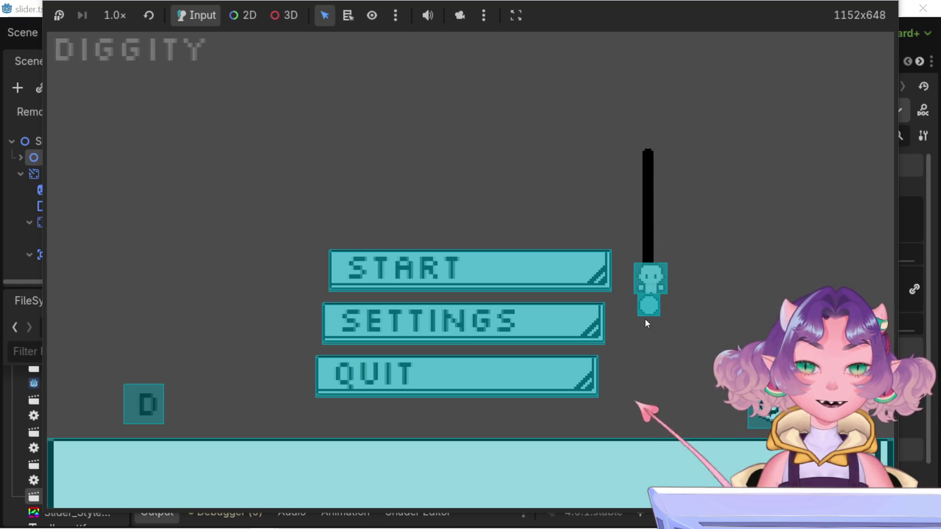
{"action": "left_click_drag", "start_coordinate": [651, 283], "coordinate": [652, 188]}
{"action": "left_click_drag", "start_coordinate": [656, 157], "coordinate": [650, 244]}
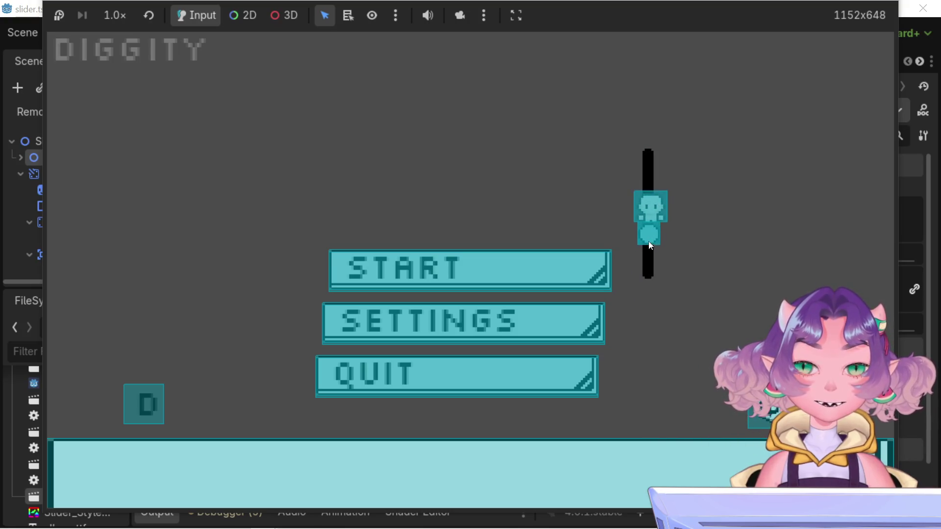
{"action": "mouse_move", "coordinate": [633, 204]}
{"action": "left_mouse_down"}
{"action": "mouse_move", "coordinate": [633, 162]}
{"action": "mouse_move", "coordinate": [645, 238]}
{"action": "mouse_move", "coordinate": [634, 283]}
{"action": "left_mouse_up"}
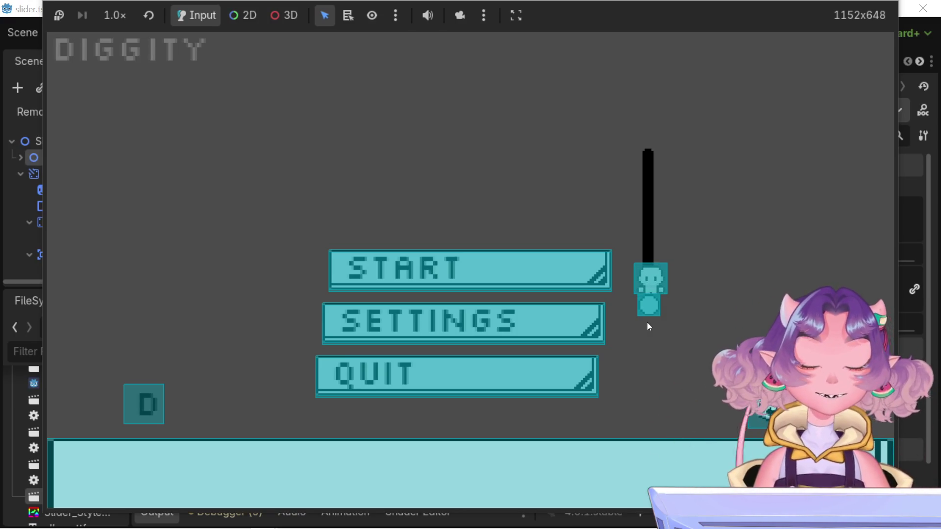
{"action": "left_click_drag", "start_coordinate": [647, 322], "coordinate": [648, 294]}
{"action": "left_click_drag", "start_coordinate": [662, 206], "coordinate": [634, 352]}
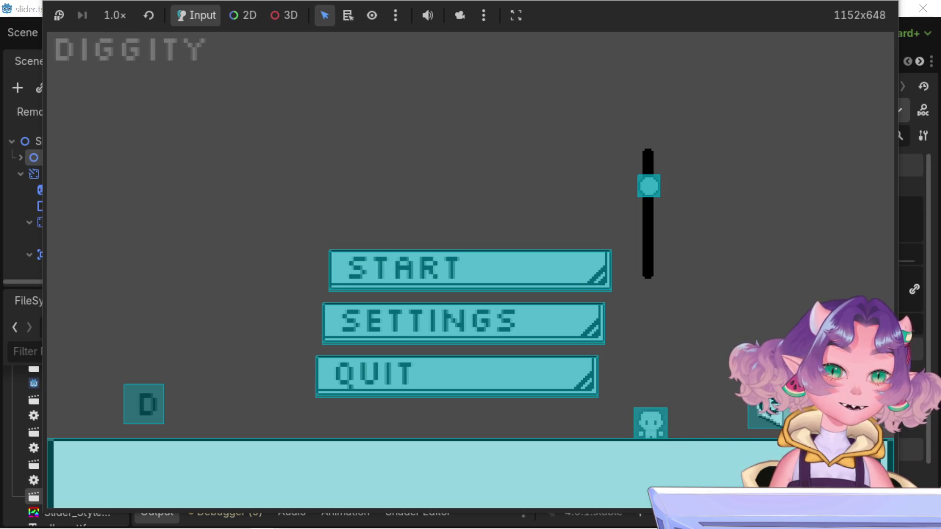
{"action": "key", "text": "F8"}
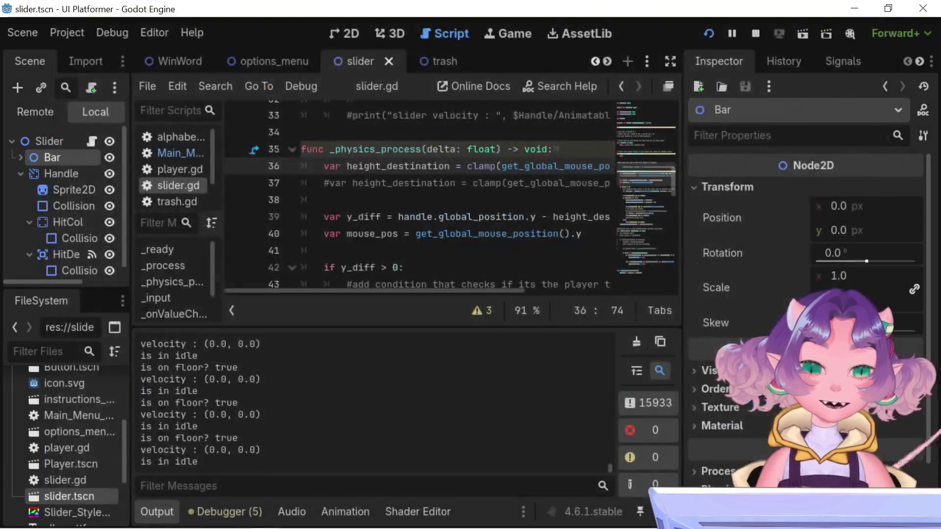
Stop the running game and highlight the -38, 16 clamp limits on line 36 of slider.gd
{"action": "mouse_move", "coordinate": [350, 292]}
{"action": "left_mouse_down"}
{"action": "mouse_move", "coordinate": [497, 286]}
{"action": "mouse_move", "coordinate": [413, 346]}
{"action": "mouse_move", "coordinate": [459, 343]}
{"action": "left_mouse_up"}
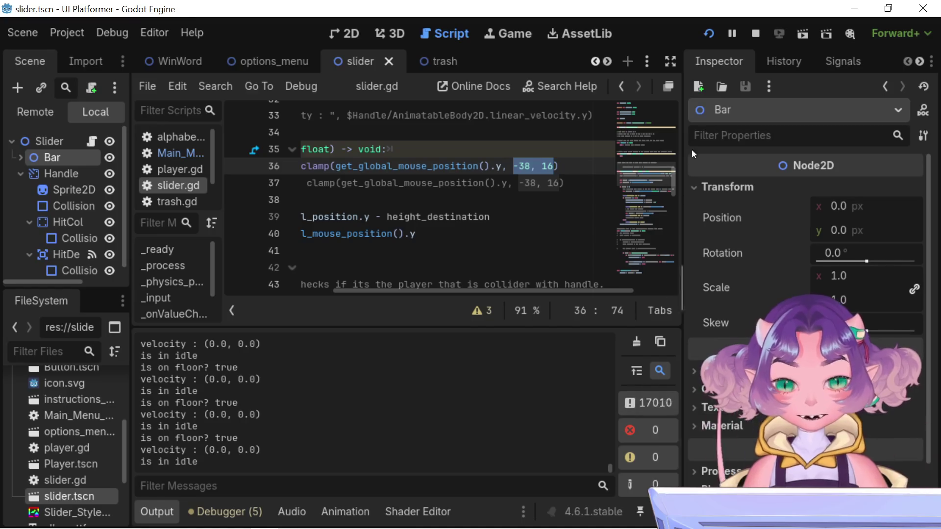
{"action": "left_click", "coordinate": [759, 28]}
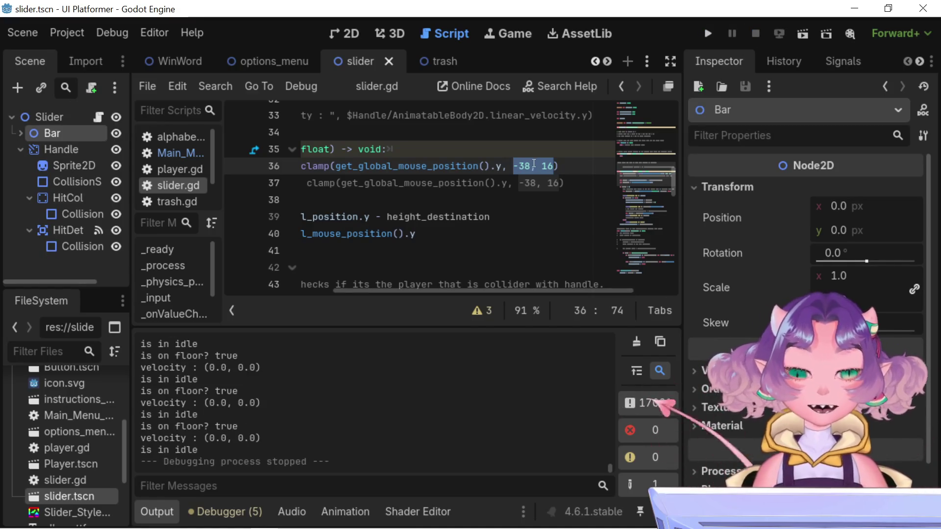
{"action": "left_click", "coordinate": [536, 166]}
{"action": "mouse_move", "coordinate": [553, 165]}
{"action": "left_mouse_down"}
{"action": "mouse_move", "coordinate": [482, 166]}
{"action": "mouse_move", "coordinate": [513, 166]}
{"action": "left_mouse_up"}
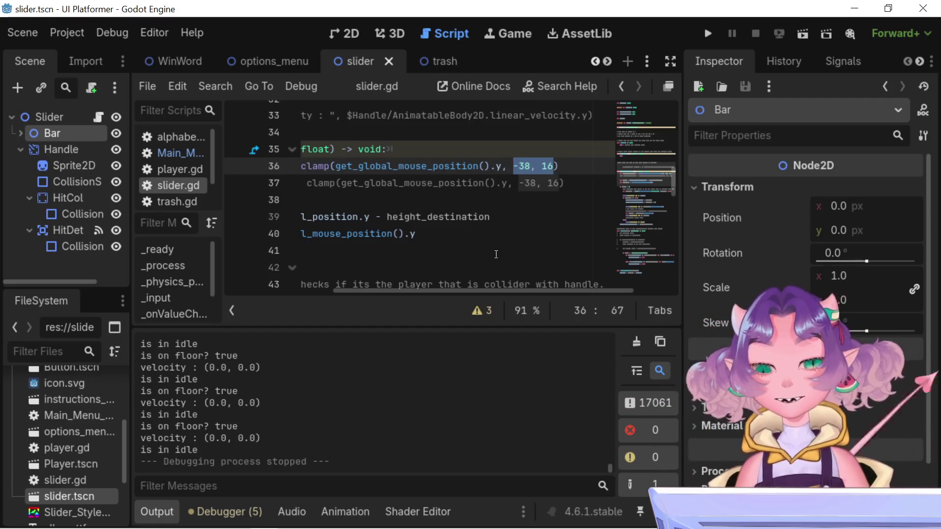
{"action": "mouse_move", "coordinate": [499, 292]}
{"action": "left_mouse_down"}
{"action": "mouse_move", "coordinate": [464, 294]}
{"action": "mouse_move", "coordinate": [495, 294]}
{"action": "left_mouse_up"}
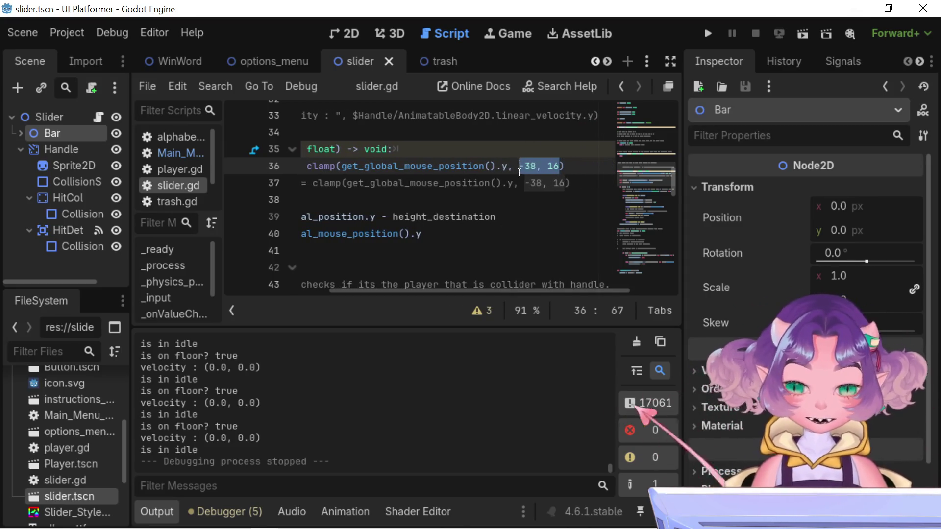
{"action": "left_click", "coordinate": [520, 167]}
{"action": "mouse_move", "coordinate": [519, 166]}
{"action": "left_mouse_down"}
{"action": "mouse_move", "coordinate": [561, 166]}
{"action": "mouse_move", "coordinate": [520, 166]}
{"action": "left_mouse_up"}
{"action": "left_click", "coordinate": [561, 168]}
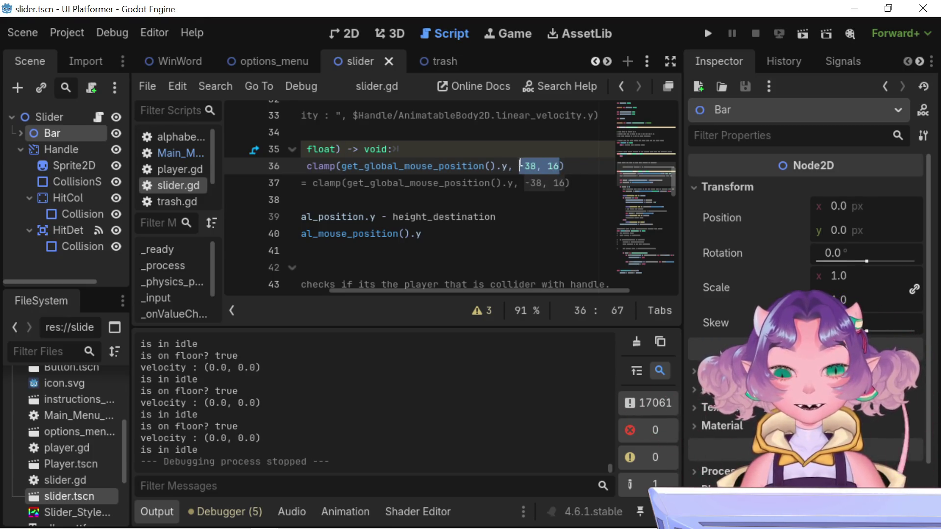
{"action": "mouse_move", "coordinate": [463, 292]}
{"action": "left_mouse_down"}
{"action": "mouse_move", "coordinate": [397, 283]}
{"action": "mouse_move", "coordinate": [448, 293]}
{"action": "mouse_move", "coordinate": [432, 302]}
{"action": "left_mouse_up"}
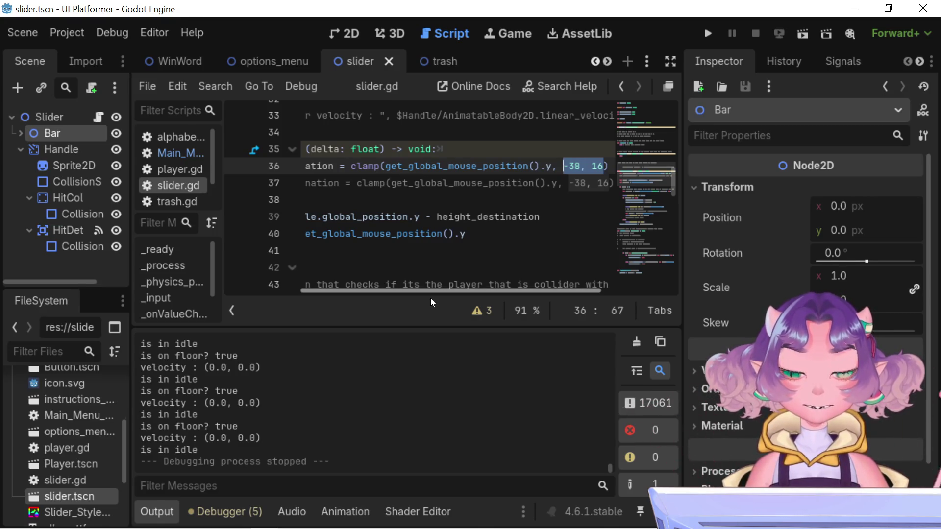
Review the -38, 16 clamp on line 36 of slider.gd, then switch to the slider scene's 2D view
{"action": "mouse_move", "coordinate": [433, 302]}
{"action": "left_mouse_down"}
{"action": "mouse_move", "coordinate": [426, 289]}
{"action": "mouse_move", "coordinate": [462, 289]}
{"action": "mouse_move", "coordinate": [418, 300]}
{"action": "mouse_move", "coordinate": [354, 293]}
{"action": "left_mouse_up"}
{"action": "left_click", "coordinate": [544, 166]}
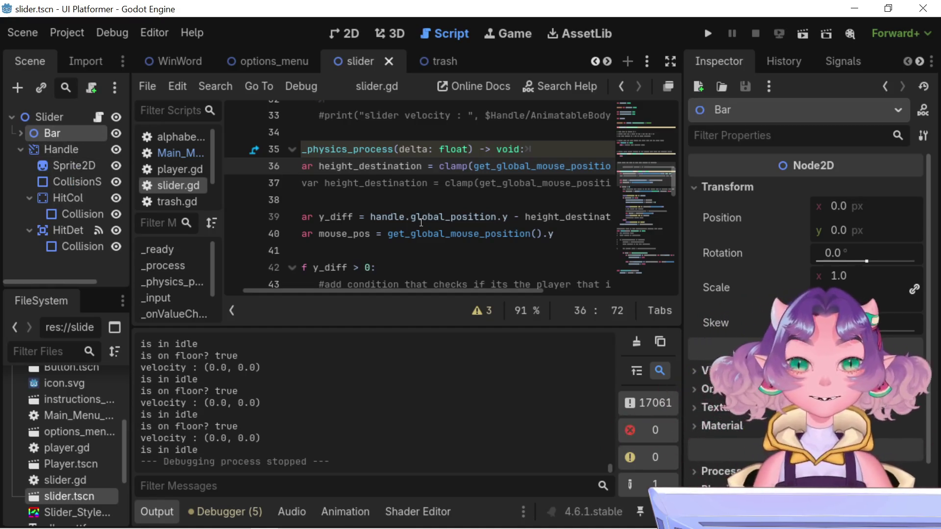
{"action": "mouse_move", "coordinate": [420, 216]}
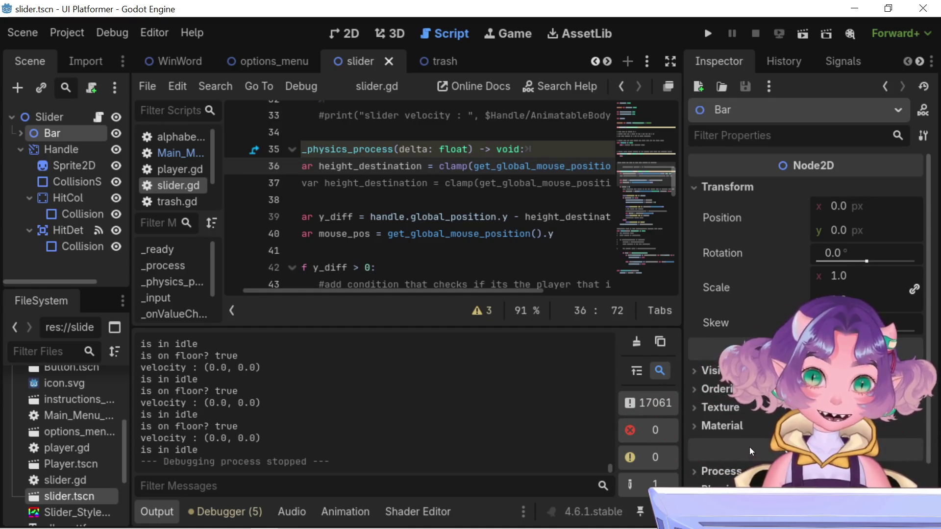
{"action": "mouse_move", "coordinate": [753, 444]}
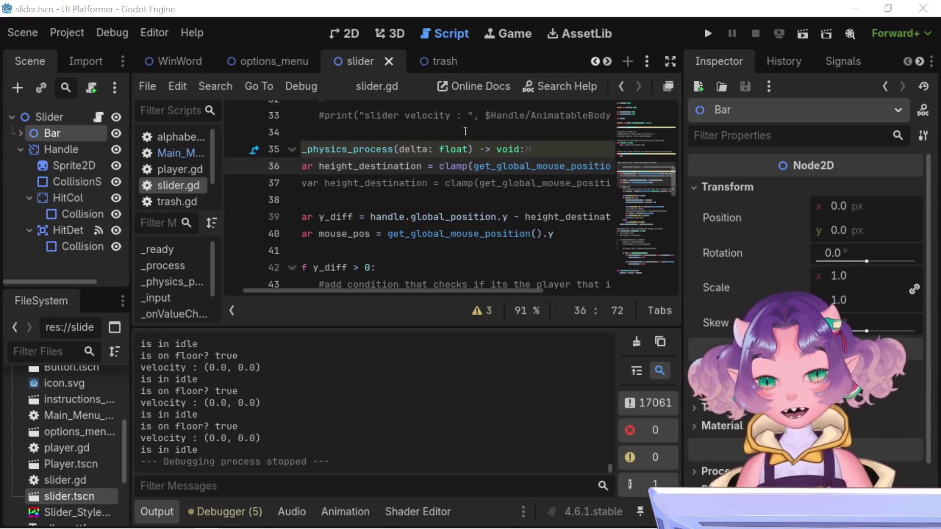
{"action": "left_click", "coordinate": [347, 35]}
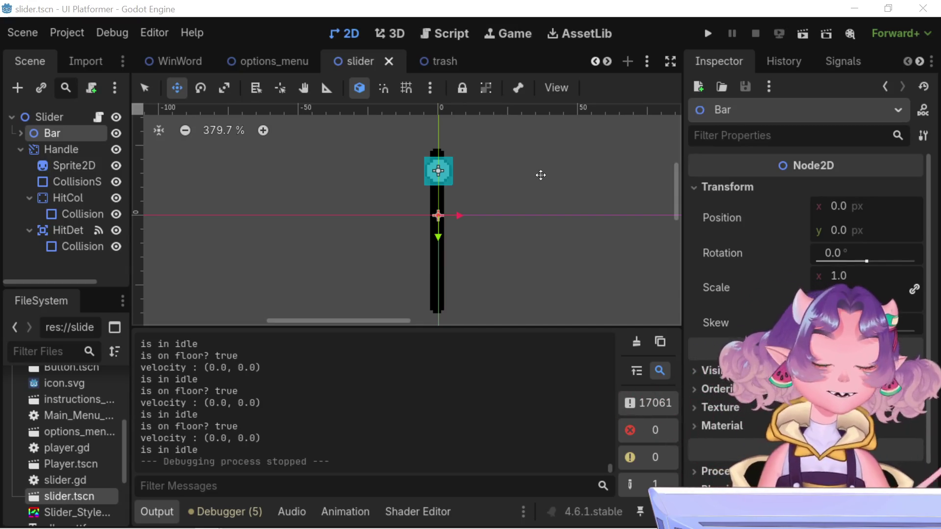
{"action": "mouse_move", "coordinate": [717, 156]}
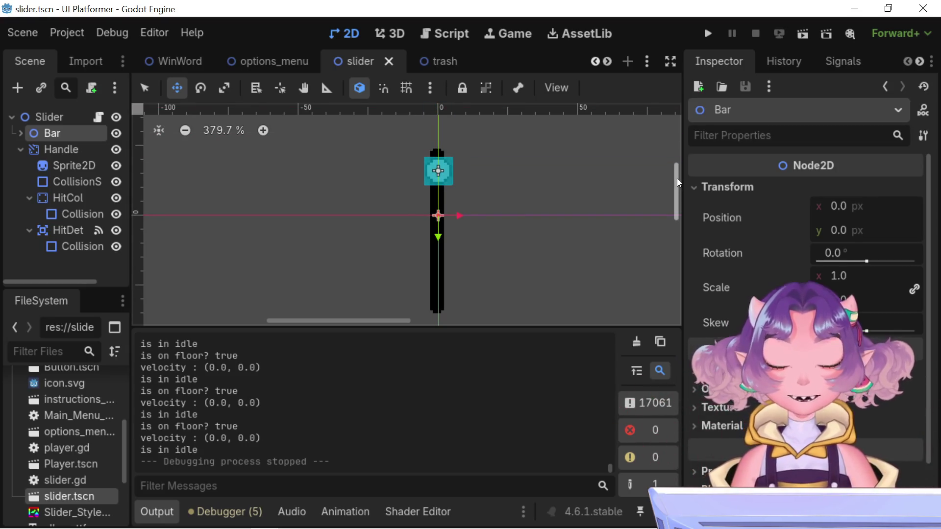
{"action": "scroll", "coordinate": [677, 178], "scroll_direction": "down", "scroll_amount": 1}
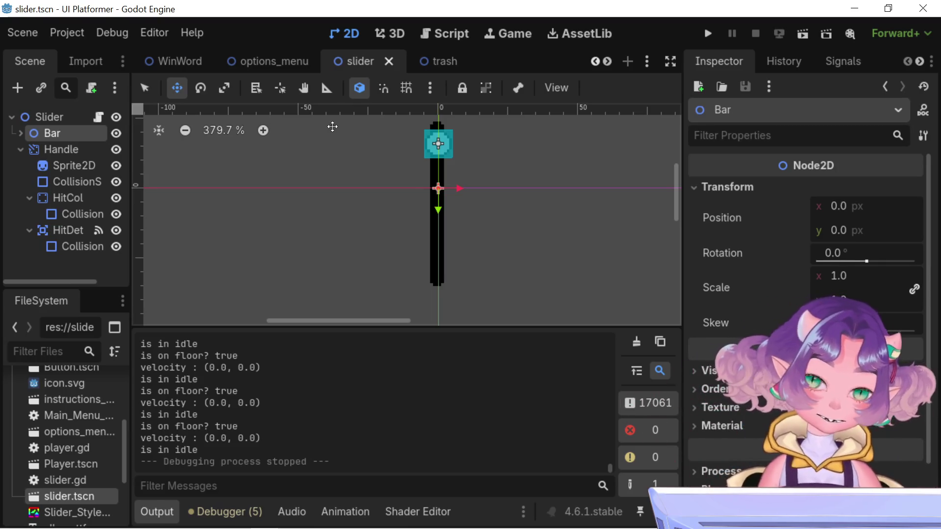
{"action": "key", "text": "ctrl+F3"}
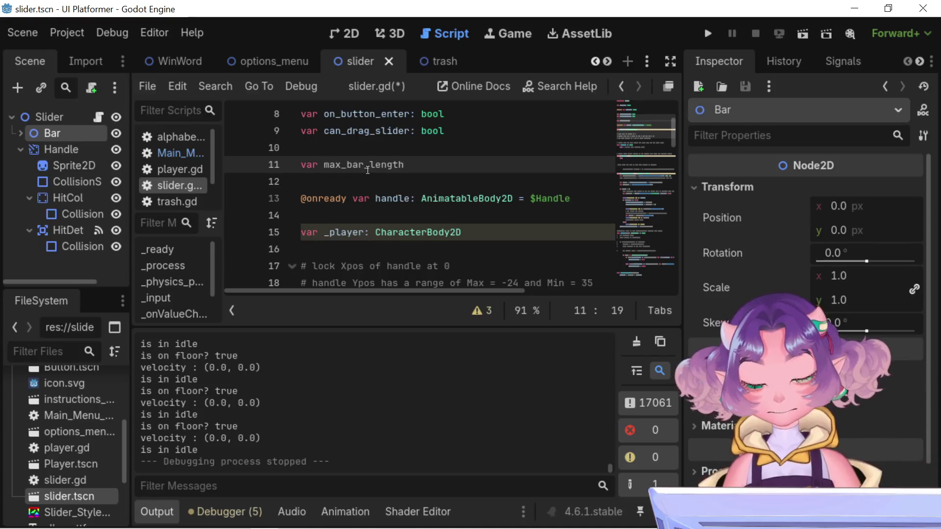
Add 'var min_bar_length:' below max_bar_length and type both declarations as double
{"action": "type", "text": "m"}
{"action": "key", "text": "BackSpace"}
{"action": "type", "text": "v"}
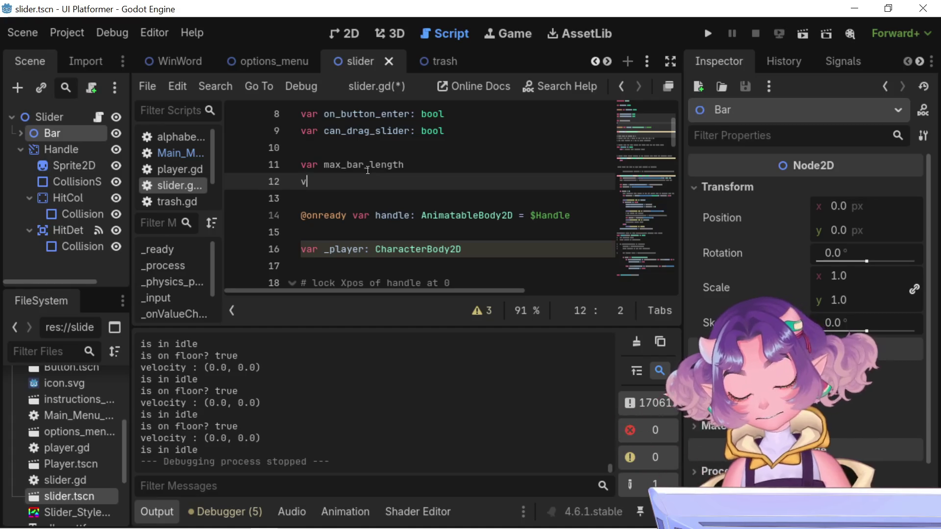
{"action": "type", "text": "ar m"}
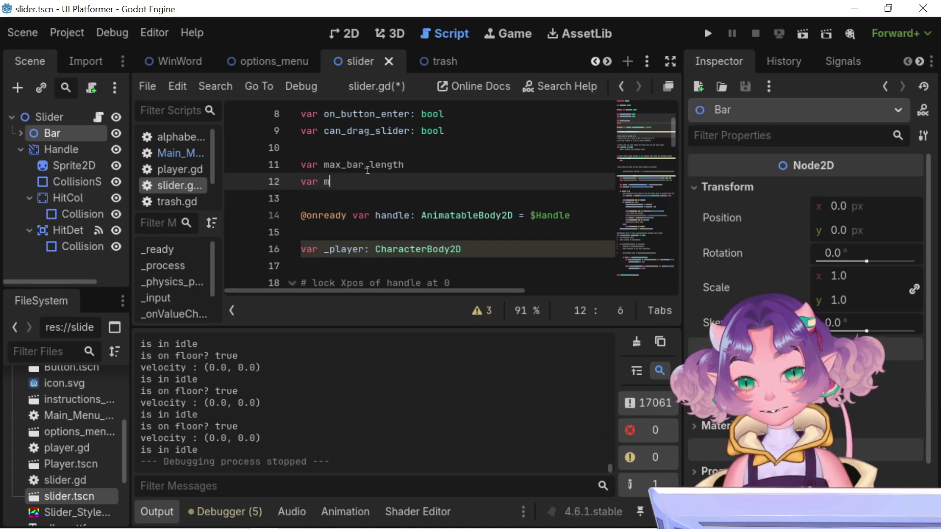
{"action": "type", "text": "in_bar"}
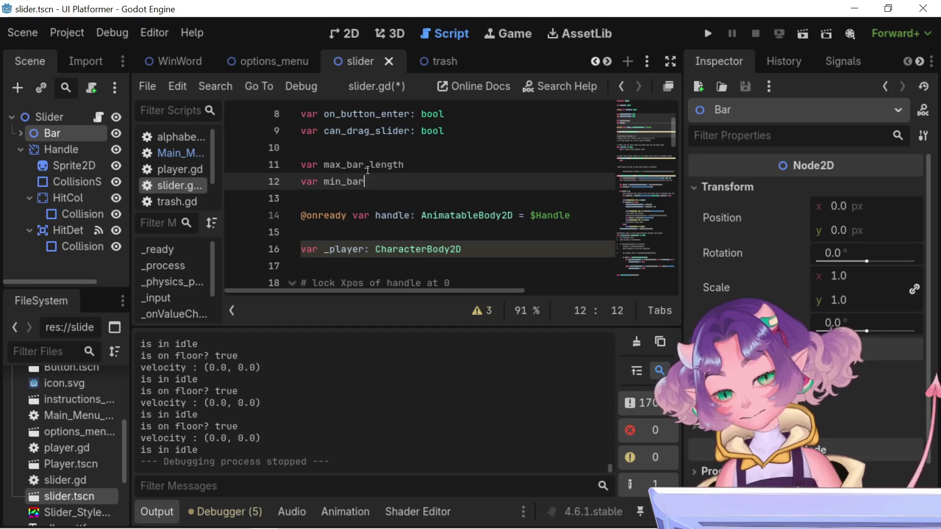
{"action": "type", "text": "_length"}
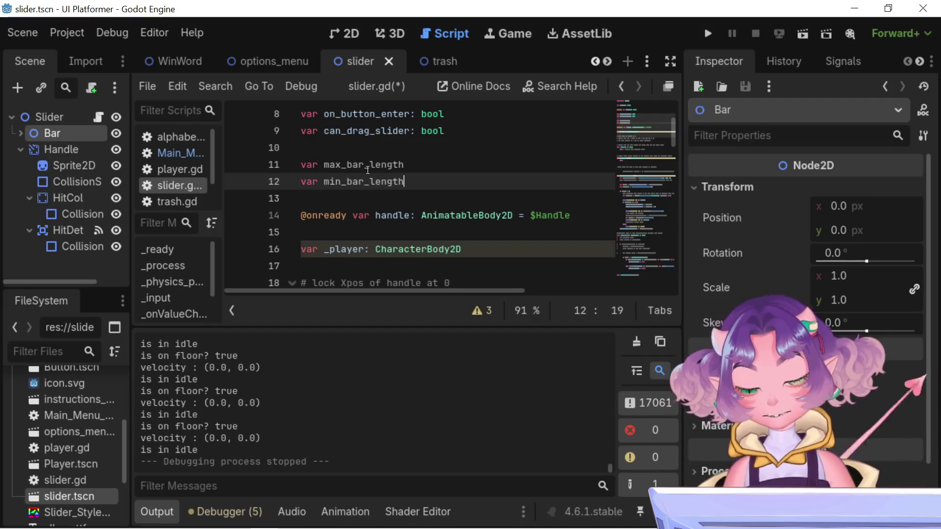
{"action": "type", "text": ":"}
{"action": "key", "text": "Up"}
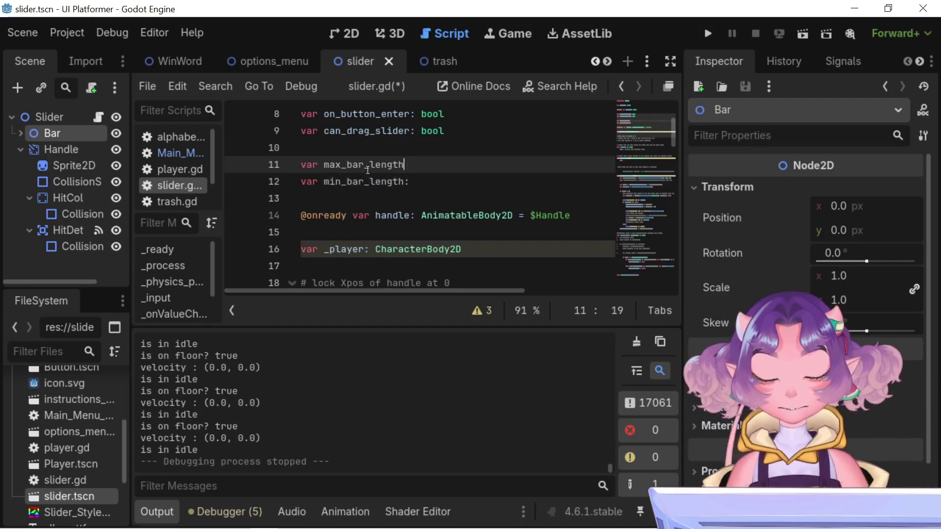
{"action": "type", "text": ":"}
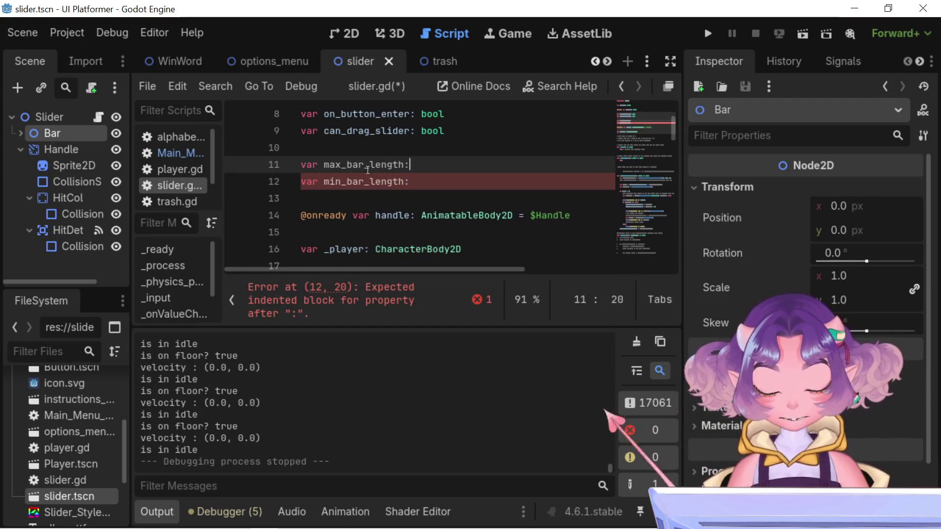
{"action": "type", "text": " de"}
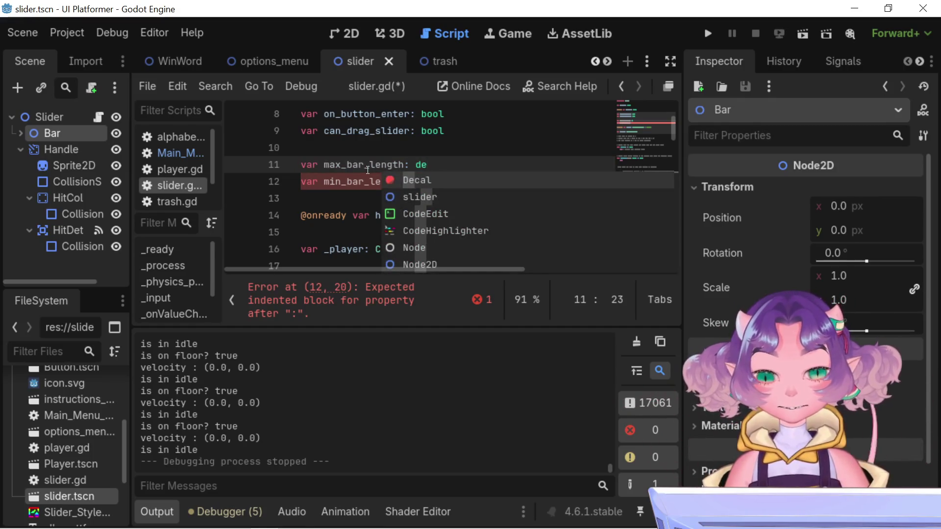
{"action": "type", "text": "ci"}
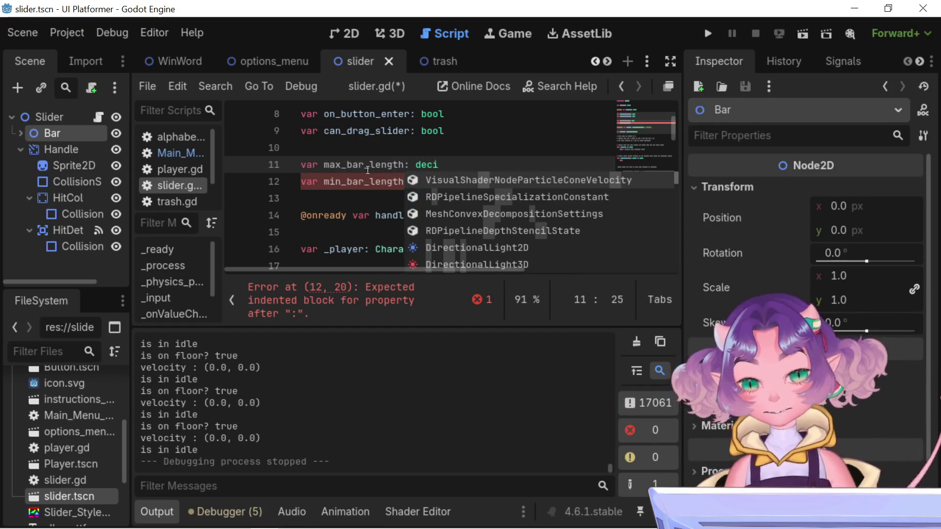
{"action": "type", "text": "ma"}
{"action": "key", "text": "BackSpace"}
{"action": "key", "text": "BackSpace"}
{"action": "key", "text": "BackSpace"}
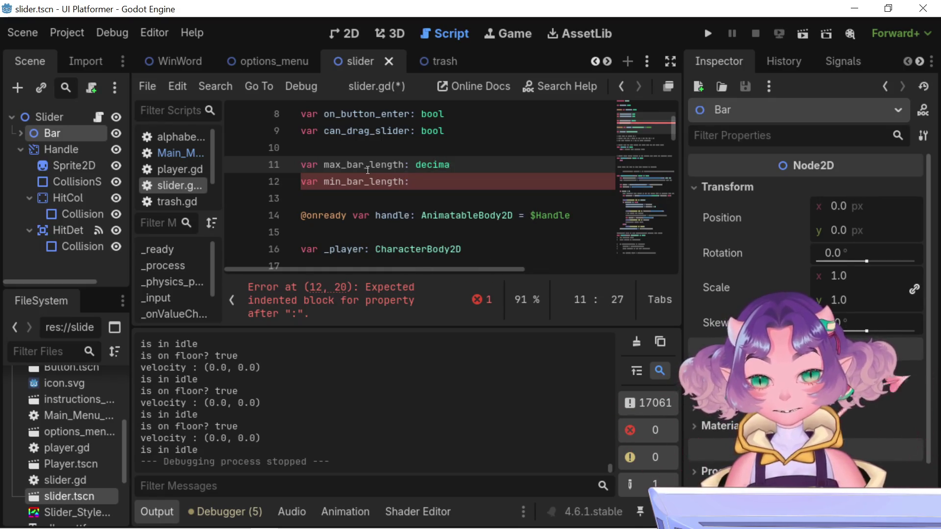
{"action": "type", "text": "ouble"}
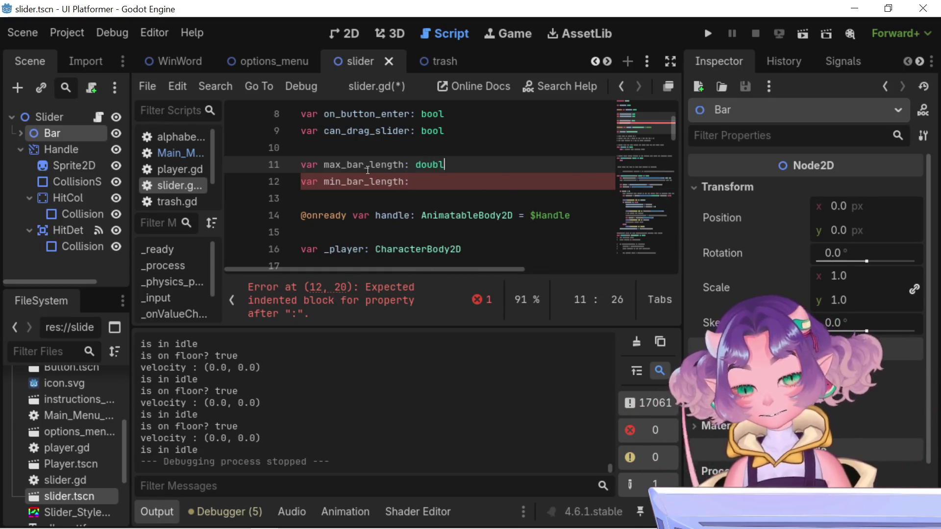
{"action": "key", "text": "Down"}
{"action": "type", "text": "double"}
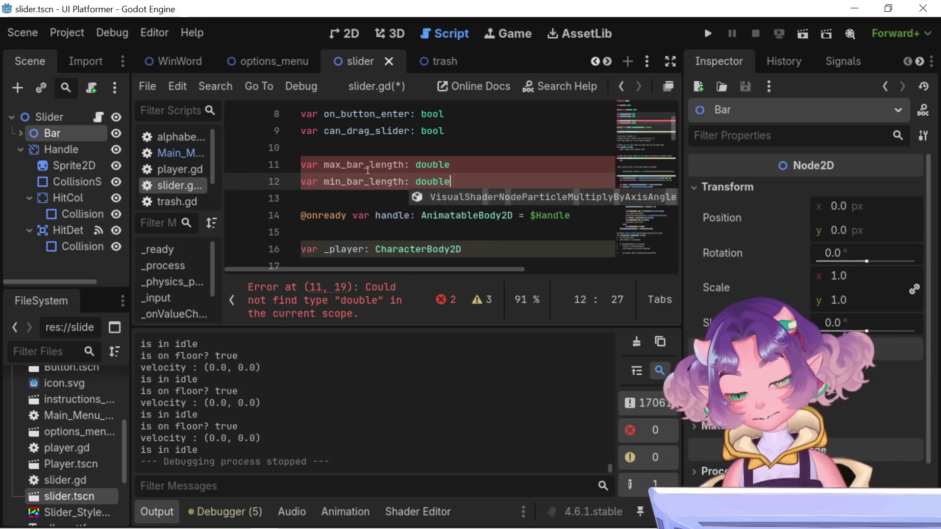
Change max_bar_length's type on line 11 from double to float
{"action": "scroll", "coordinate": [404, 186], "scroll_direction": "down", "scroll_amount": 4}
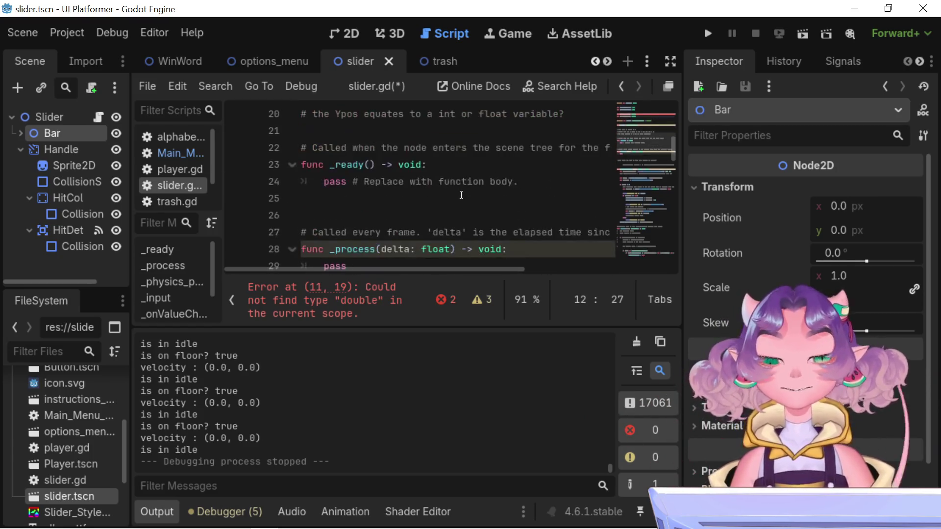
{"action": "scroll", "coordinate": [528, 229], "scroll_direction": "up", "scroll_amount": 5}
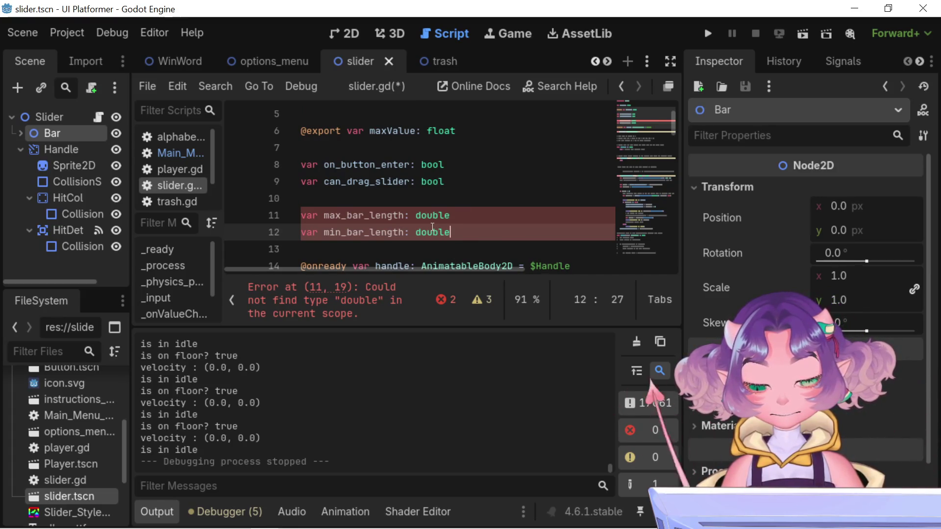
{"action": "double_click", "coordinate": [435, 216]}
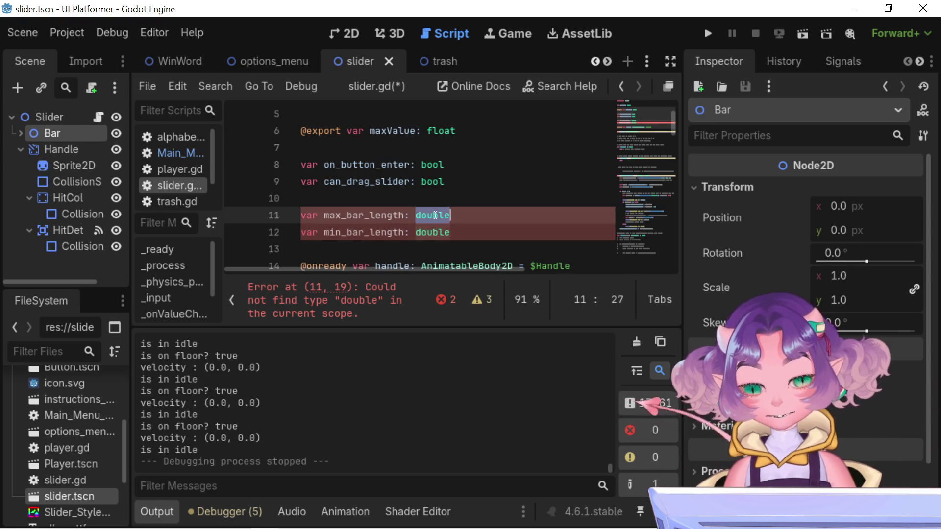
{"action": "type", "text": "decimal"}
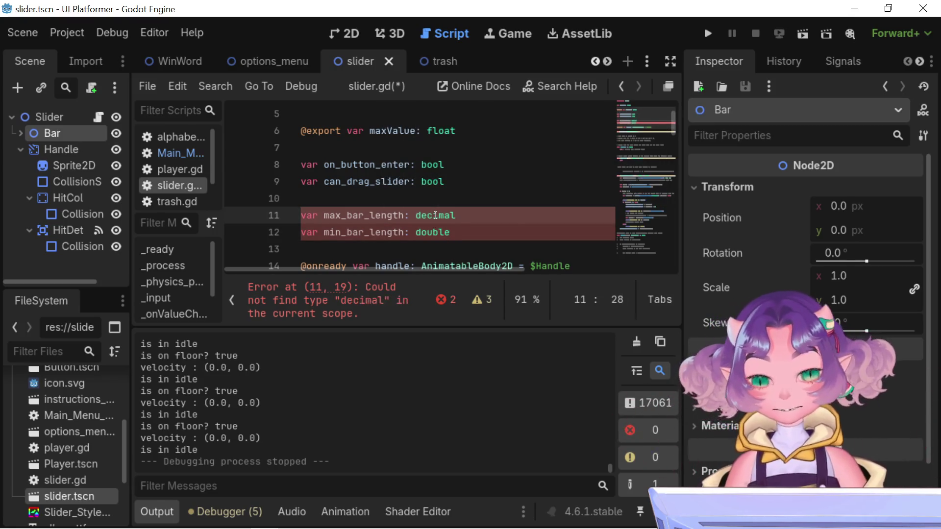
{"action": "double_click", "coordinate": [437, 217]}
{"action": "type", "text": "floar"}
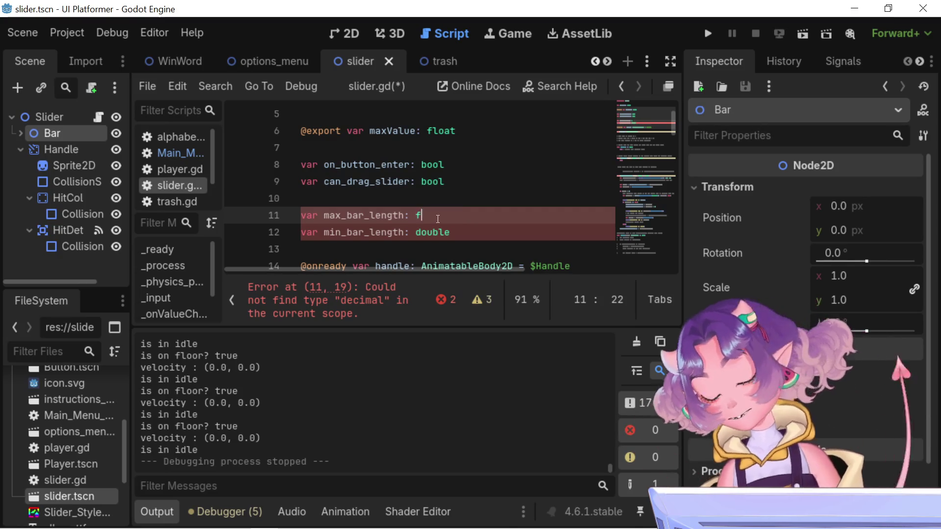
{"action": "key", "text": "BackSpace"}
{"action": "type", "text": "t"}
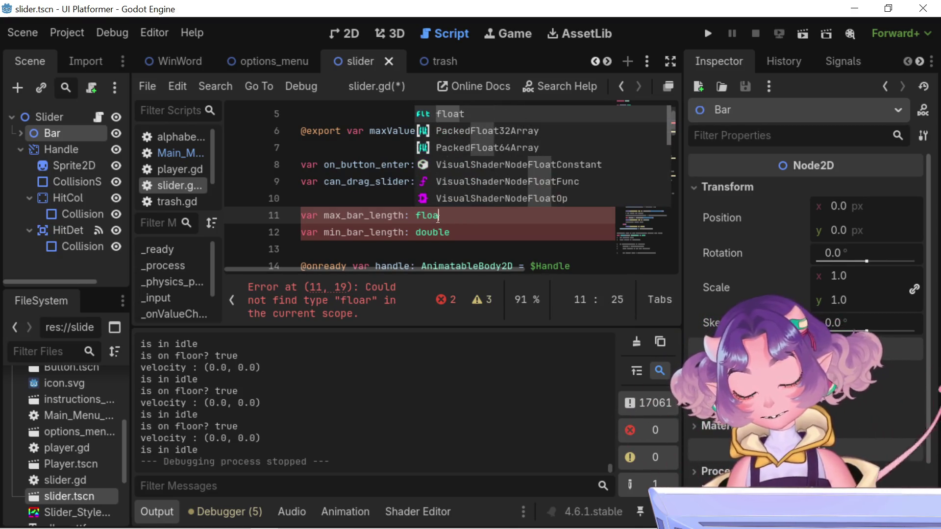
Copy float onto min_bar_length on line 12, then scroll down to the _process function header
{"action": "double_click", "coordinate": [438, 216]}
{"action": "key", "text": "ctrl+c"}
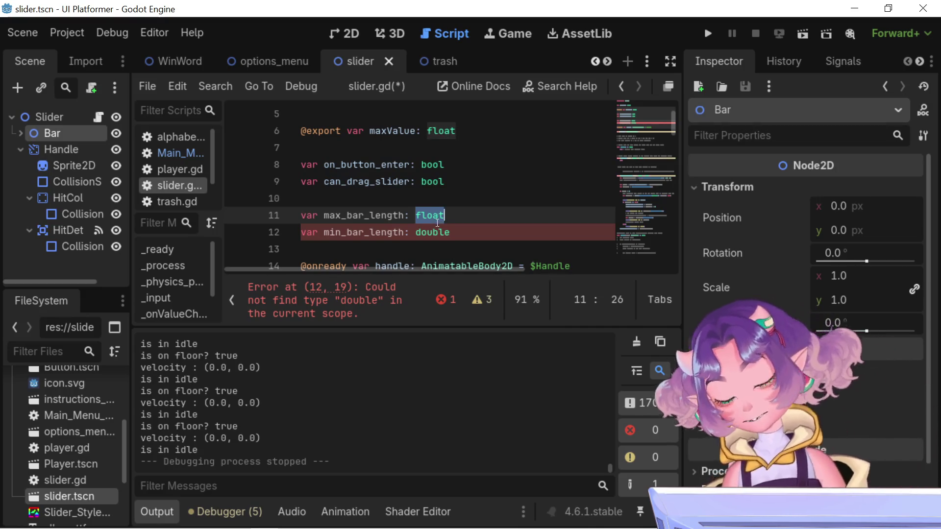
{"action": "double_click", "coordinate": [432, 232]}
{"action": "key", "text": "ctrl+v"}
{"action": "left_click", "coordinate": [502, 202]}
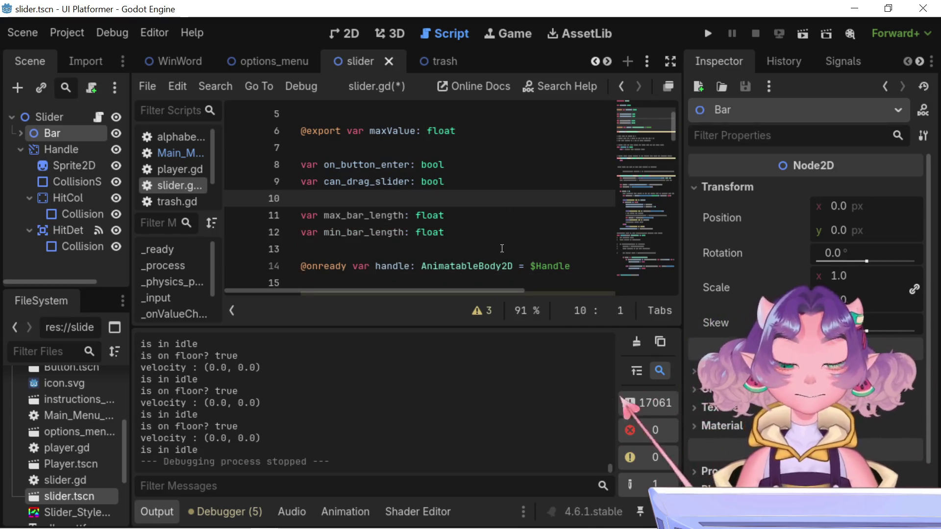
{"action": "scroll", "coordinate": [500, 191], "scroll_direction": "down", "scroll_amount": 2}
{"action": "scroll", "coordinate": [499, 191], "scroll_direction": "down", "scroll_amount": 1}
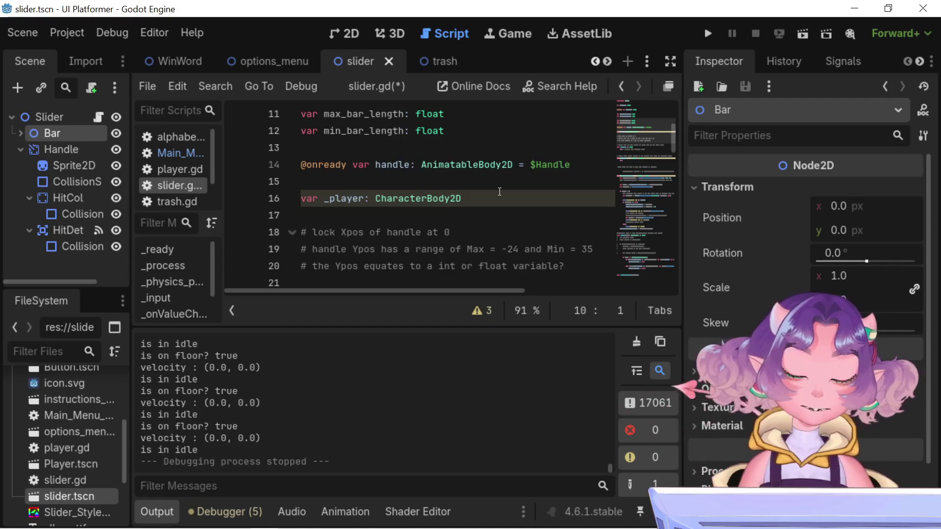
{"action": "scroll", "coordinate": [499, 191], "scroll_direction": "down", "scroll_amount": 3}
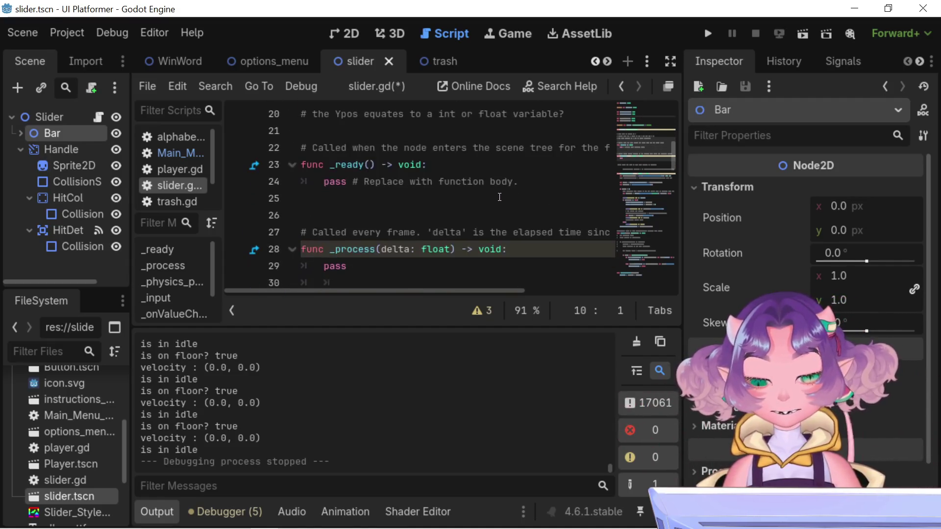
{"action": "left_click", "coordinate": [523, 248]}
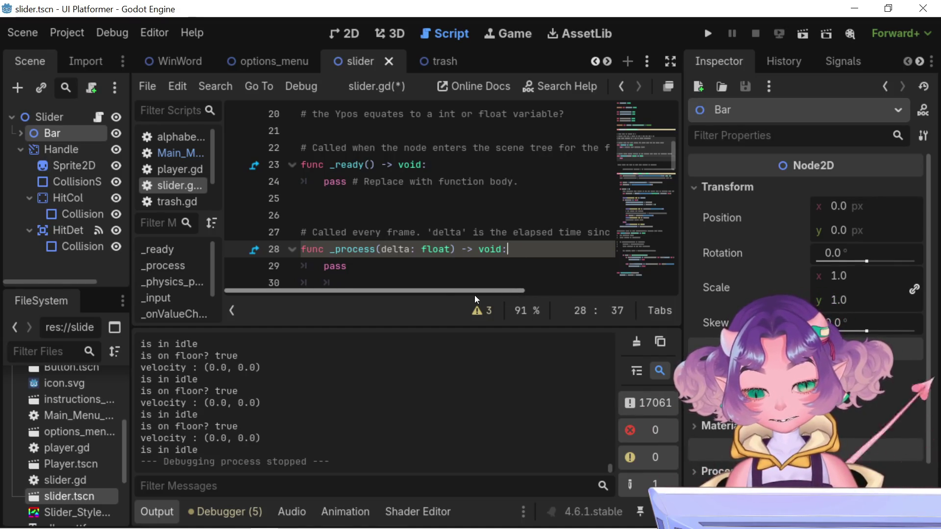
{"action": "scroll", "coordinate": [421, 263], "scroll_direction": "down", "scroll_amount": 1}
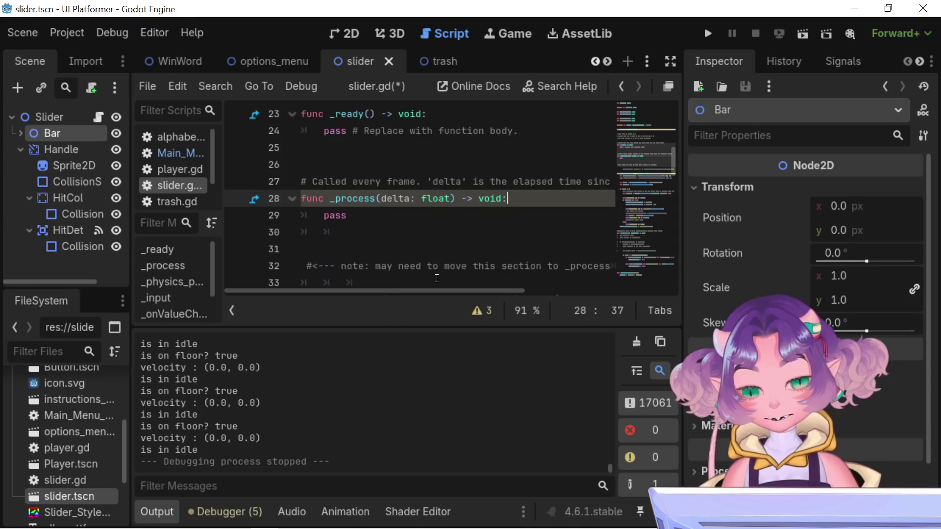
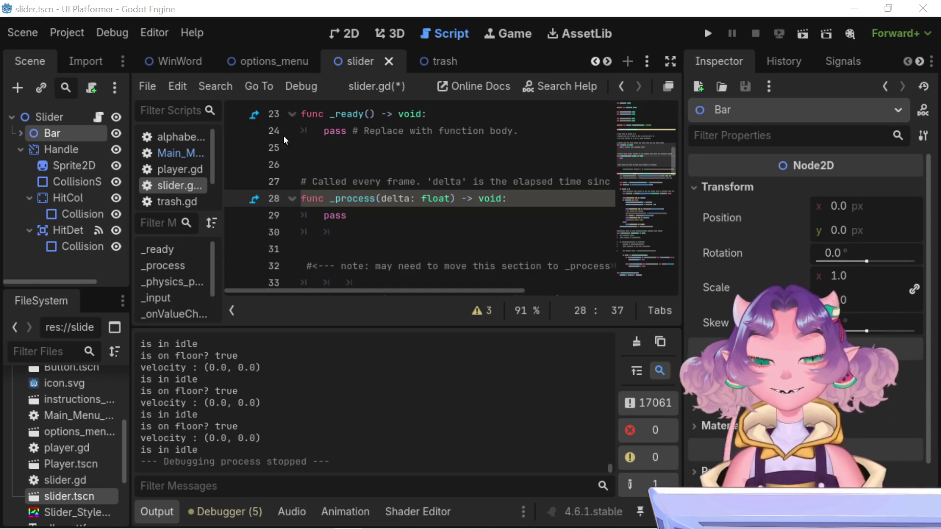
Copy the max_bar_length variable name from its declaration in slider.gd
{"action": "scroll", "coordinate": [362, 195], "scroll_direction": "up", "scroll_amount": 3}
{"action": "scroll", "coordinate": [363, 195], "scroll_direction": "up", "scroll_amount": 5}
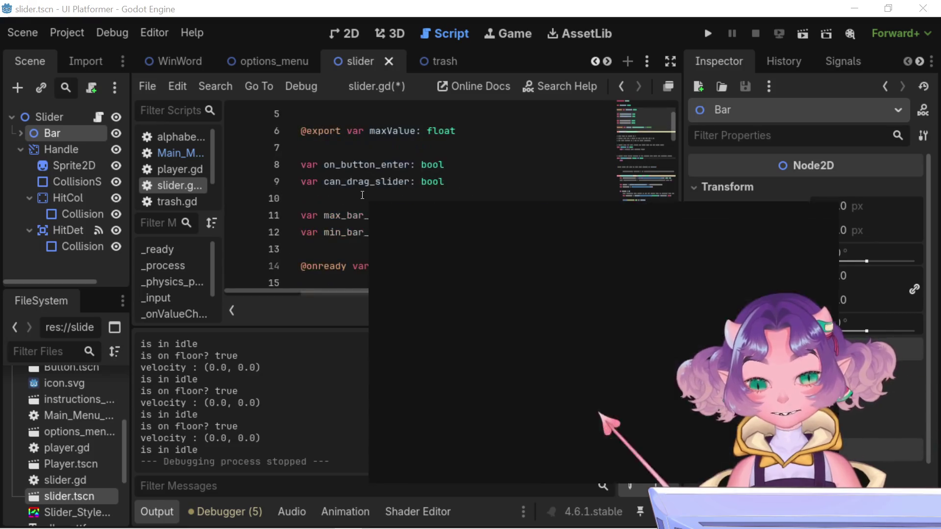
{"action": "scroll", "coordinate": [362, 195], "scroll_direction": "down", "scroll_amount": 5}
{"action": "scroll", "coordinate": [386, 229], "scroll_direction": "down", "scroll_amount": 5}
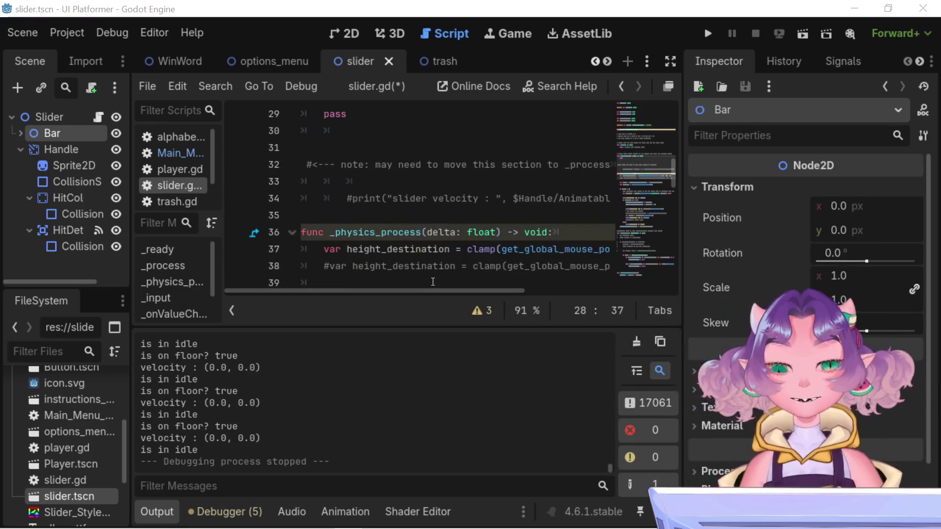
{"action": "scroll", "coordinate": [397, 241], "scroll_direction": "up", "scroll_amount": 8}
{"action": "scroll", "coordinate": [397, 241], "scroll_direction": "down", "scroll_amount": 1}
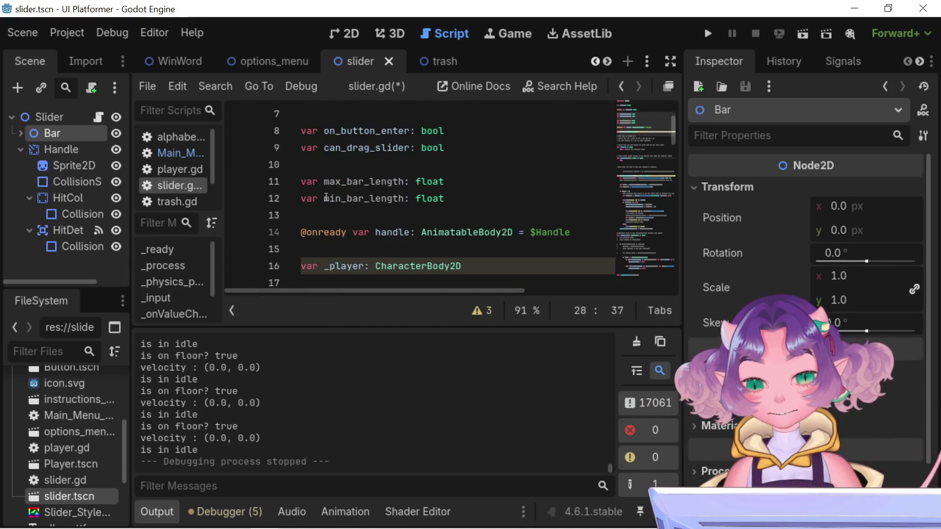
{"action": "double_click", "coordinate": [363, 182]}
{"action": "key", "text": "ctrl+c"}
{"action": "scroll", "coordinate": [368, 218], "scroll_direction": "down", "scroll_amount": 8}
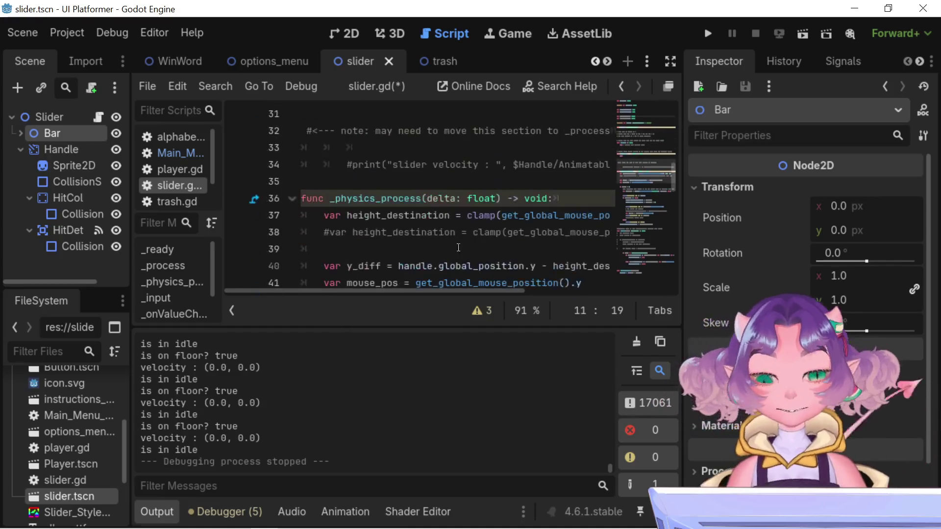
{"action": "left_click_drag", "start_coordinate": [462, 292], "coordinate": [546, 287]}
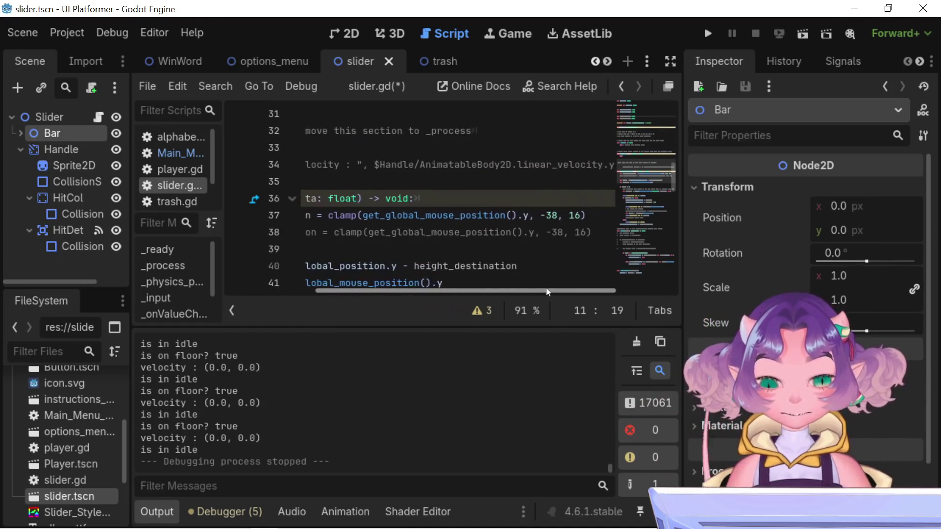
Replace both clamp limits on line 37, 16 and -38, with max_bar_length
{"action": "double_click", "coordinate": [572, 215]}
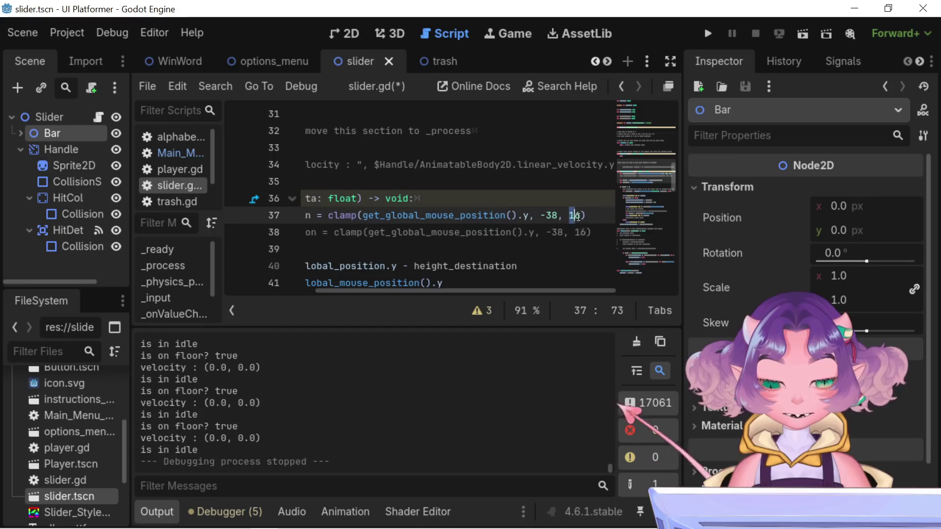
{"action": "key", "text": "ctrl+v"}
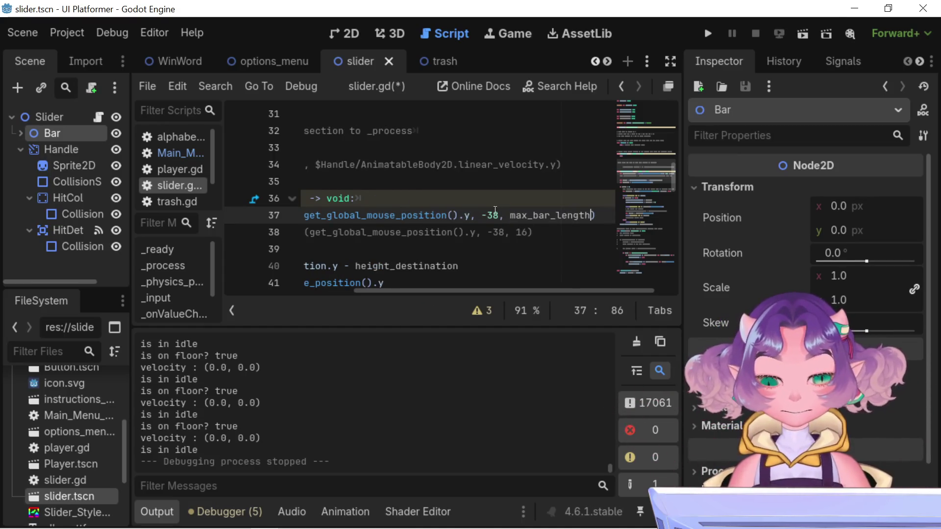
{"action": "double_click", "coordinate": [485, 216]}
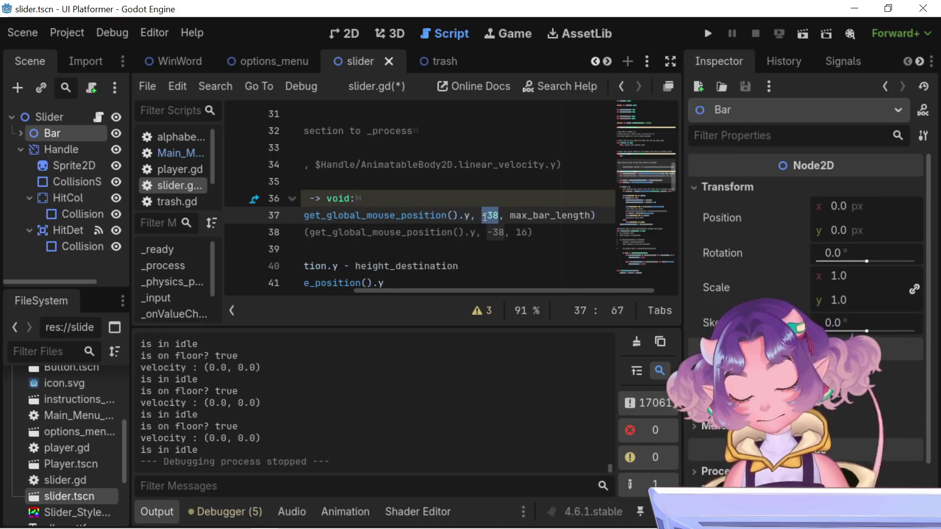
{"action": "key", "text": "ctrl+v"}
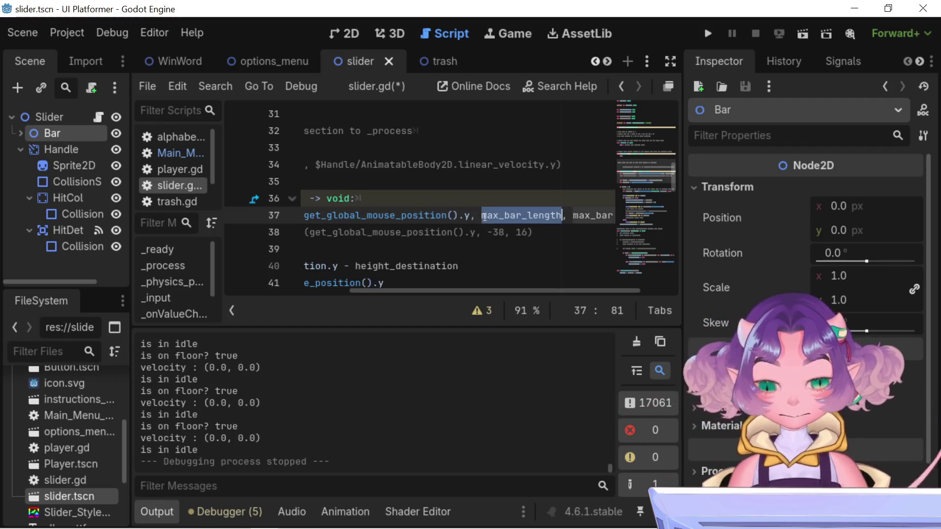
Change the lower clamp limit to min_bar_length and save slider.gd
{"action": "left_click", "coordinate": [485, 217]}
{"action": "left_click", "coordinate": [485, 215]}
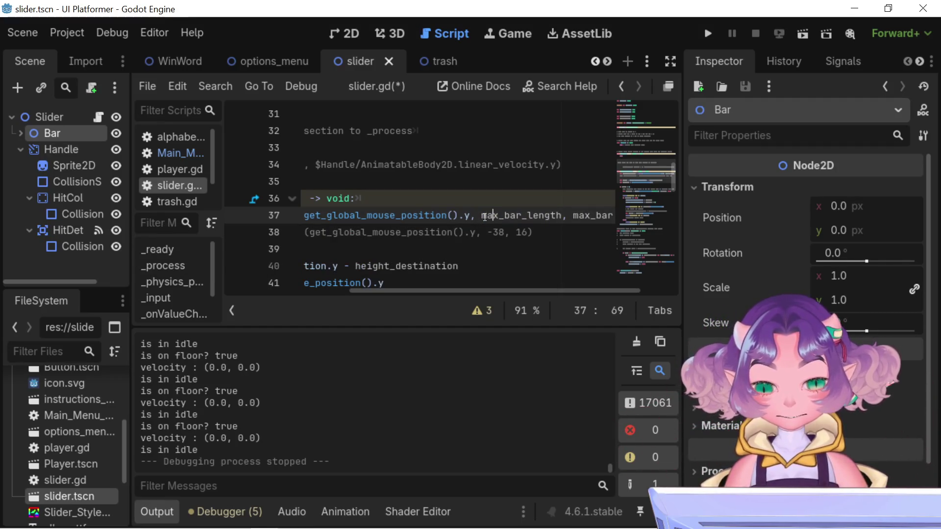
{"action": "key", "text": "Delete"}
{"action": "key", "text": "Delete"}
{"action": "type", "text": "in"}
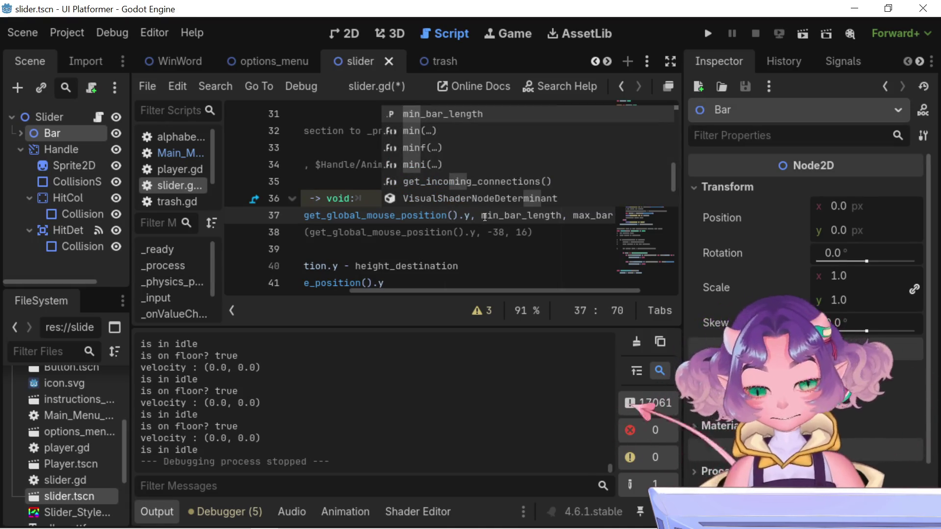
{"action": "key", "text": "Tab"}
{"action": "key", "text": "ctrl+s"}
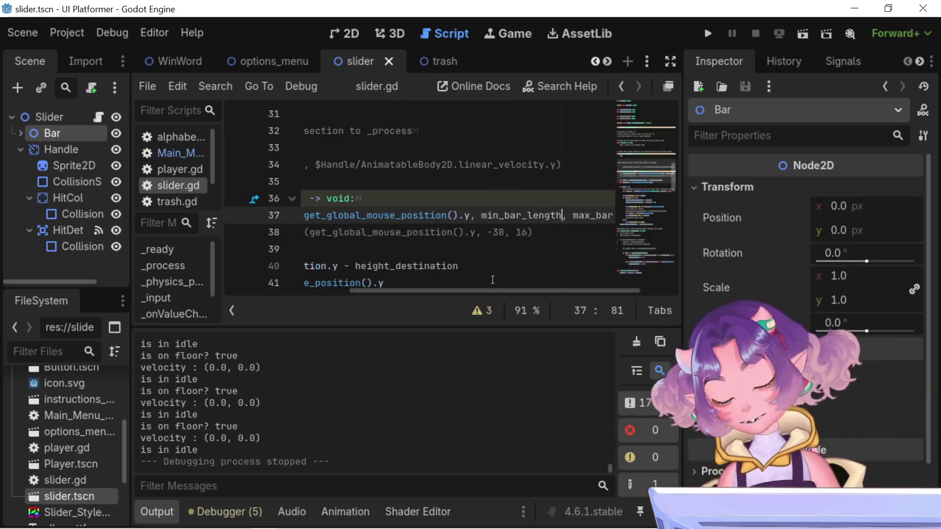
Check the -38 on commented line 38, then place the cursor at the end of the _ready line
{"action": "double_click", "coordinate": [492, 233]}
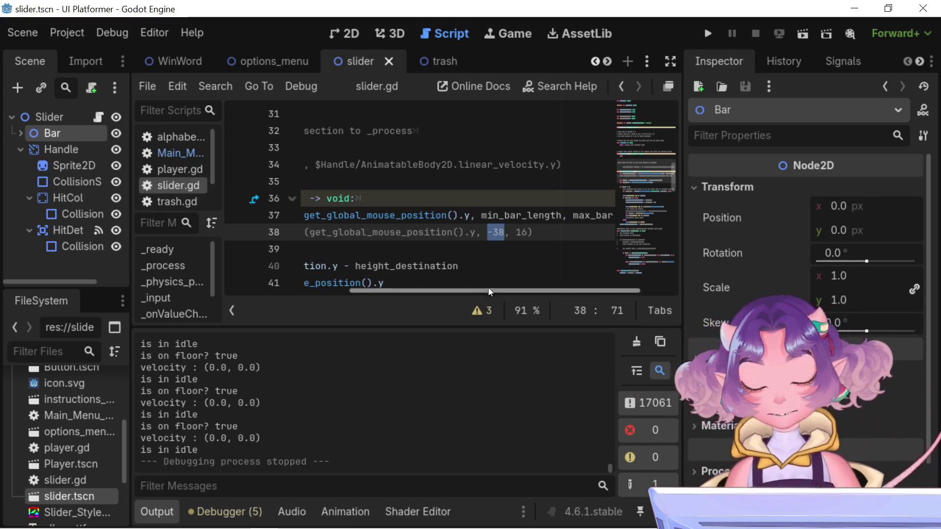
{"action": "scroll", "coordinate": [394, 191], "scroll_direction": "up", "scroll_amount": 6}
{"action": "scroll", "coordinate": [394, 192], "scroll_direction": "up", "scroll_amount": 4}
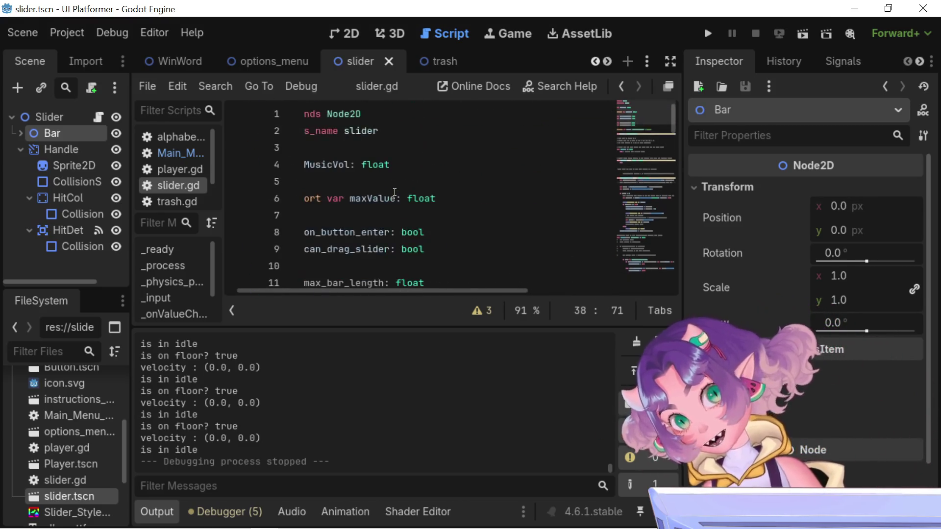
{"action": "scroll", "coordinate": [394, 191], "scroll_direction": "down", "scroll_amount": 6}
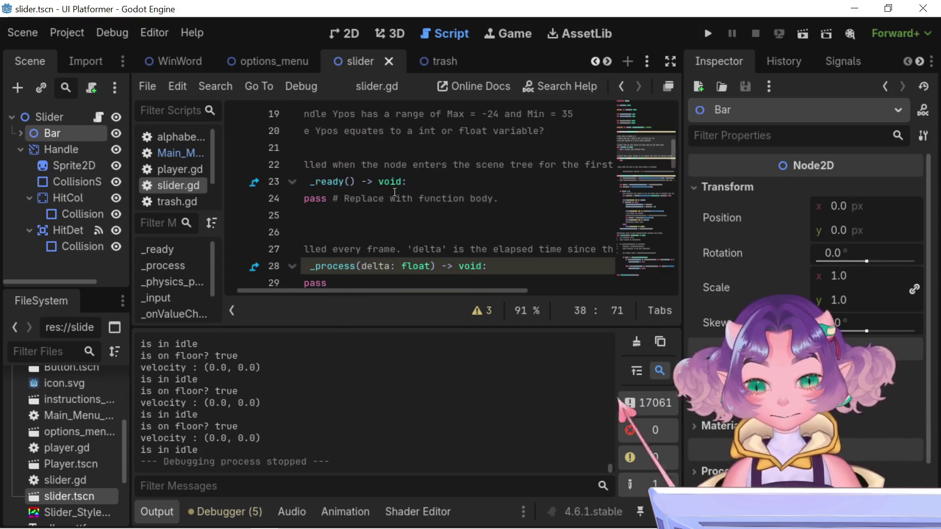
{"action": "left_click", "coordinate": [439, 177]}
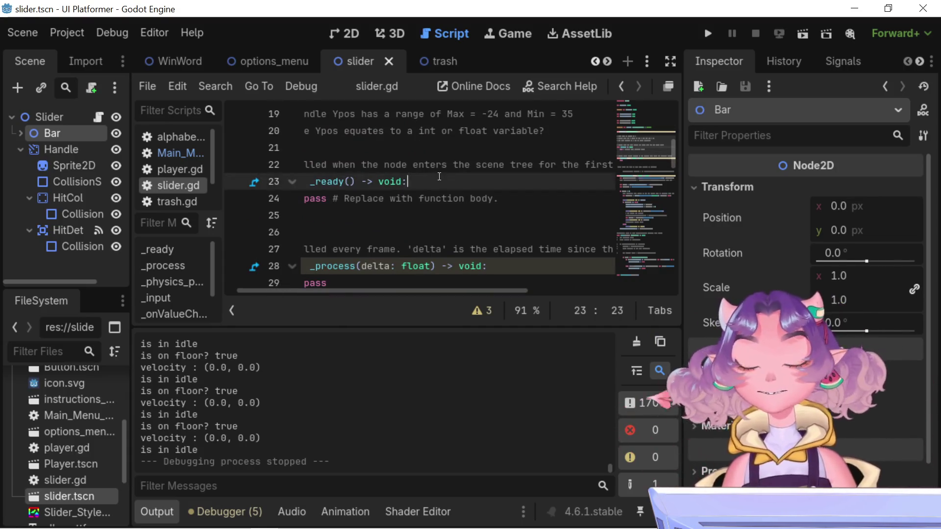
Add a max_bar_length = 16 line inside _ready
{"action": "key", "text": "Return"}
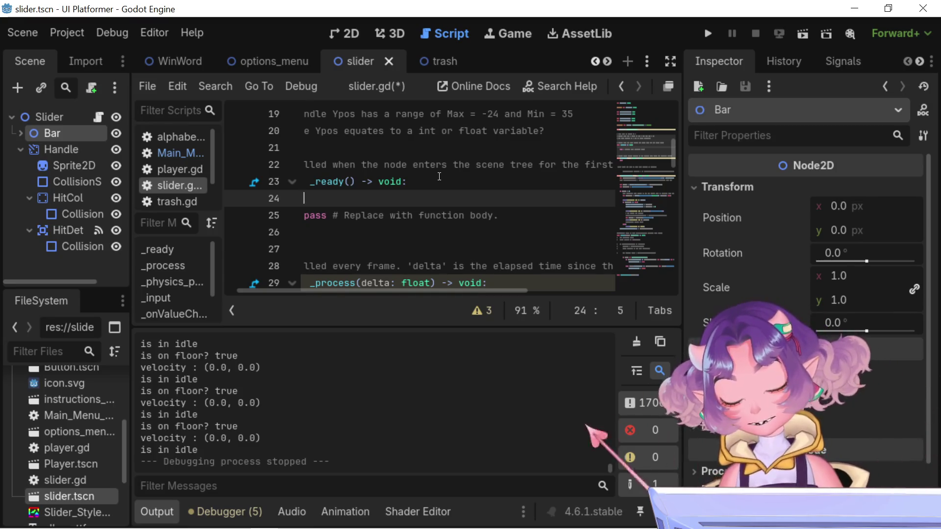
{"action": "type", "text": "max"}
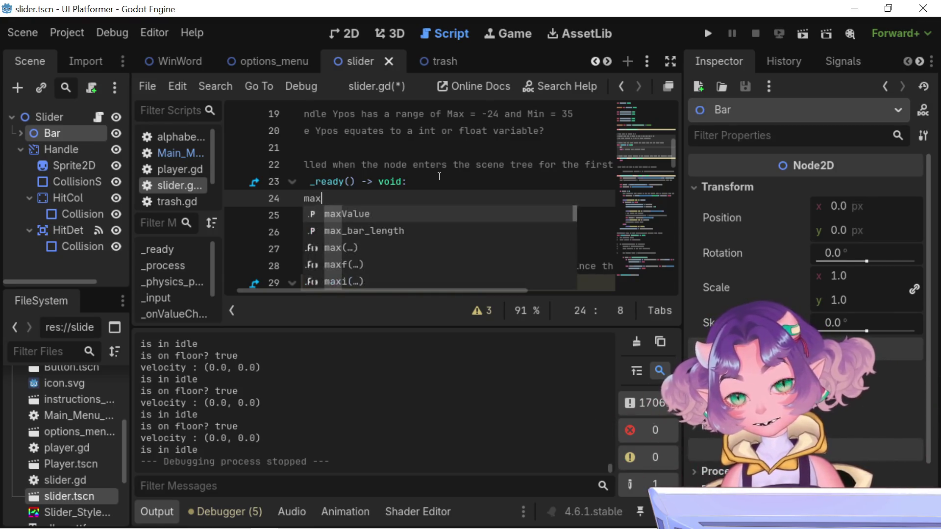
{"action": "key", "text": "Down"}
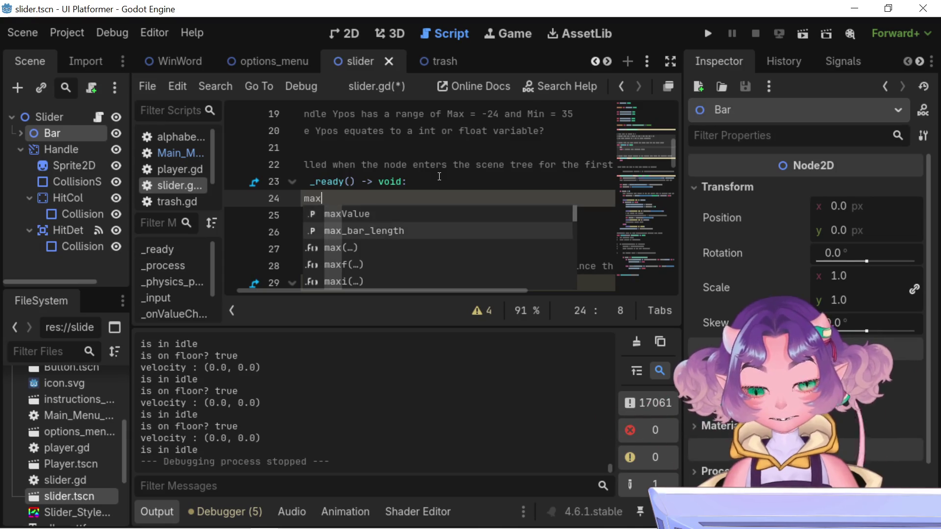
{"action": "key", "text": "Return"}
{"action": "type", "text": "= -38"}
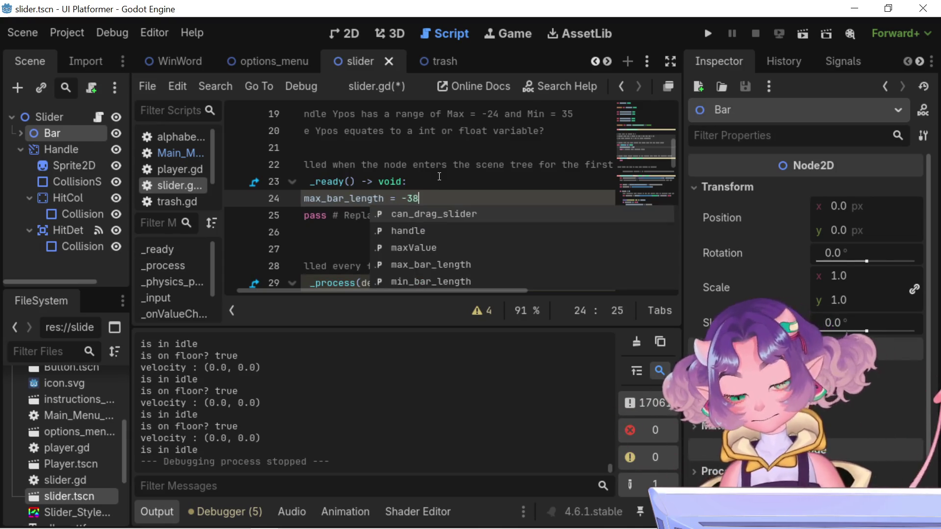
{"action": "key", "text": "Return"}
{"action": "key", "text": "BackSpace"}
{"action": "key", "text": "BackSpace"}
{"action": "key", "text": "BackSpace"}
{"action": "key", "text": "BackSpace"}
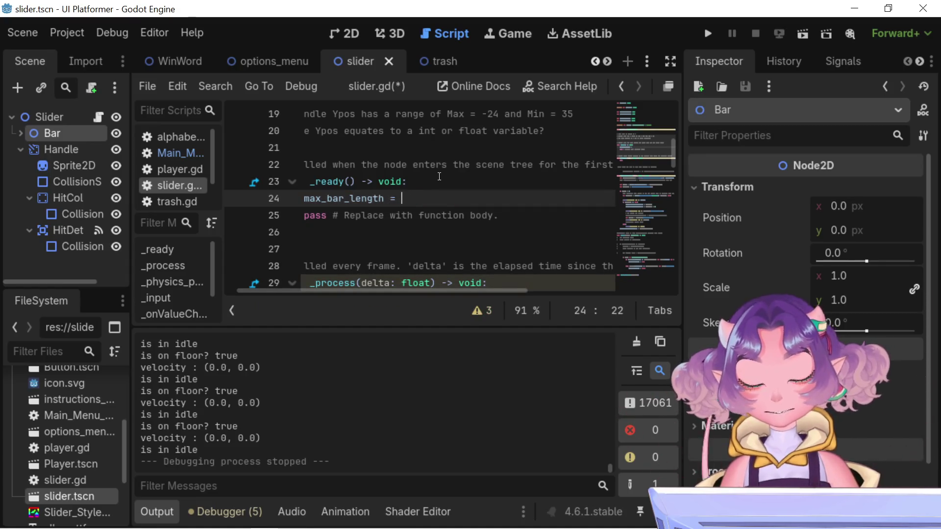
{"action": "type", "text": "16"}
Add min_bar_length = -38 below it and save slider.gd
{"action": "key", "text": "Return"}
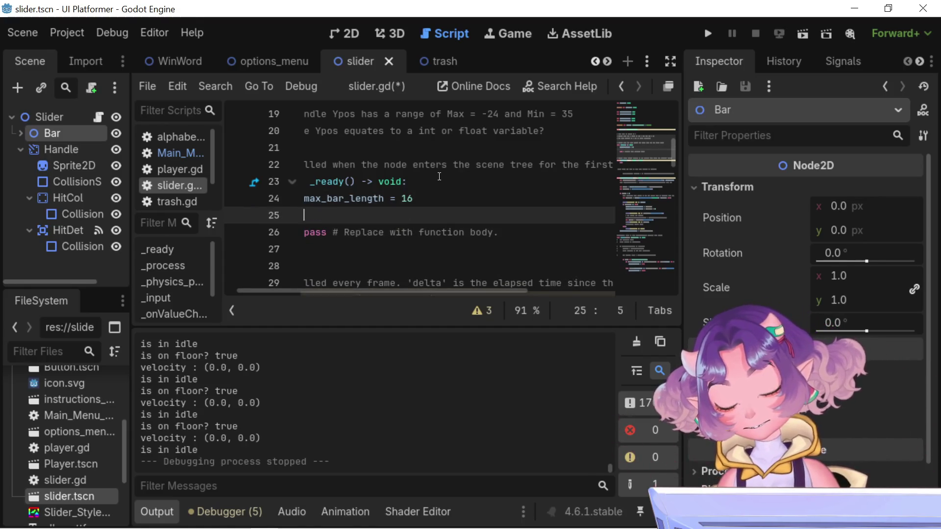
{"action": "type", "text": "min"}
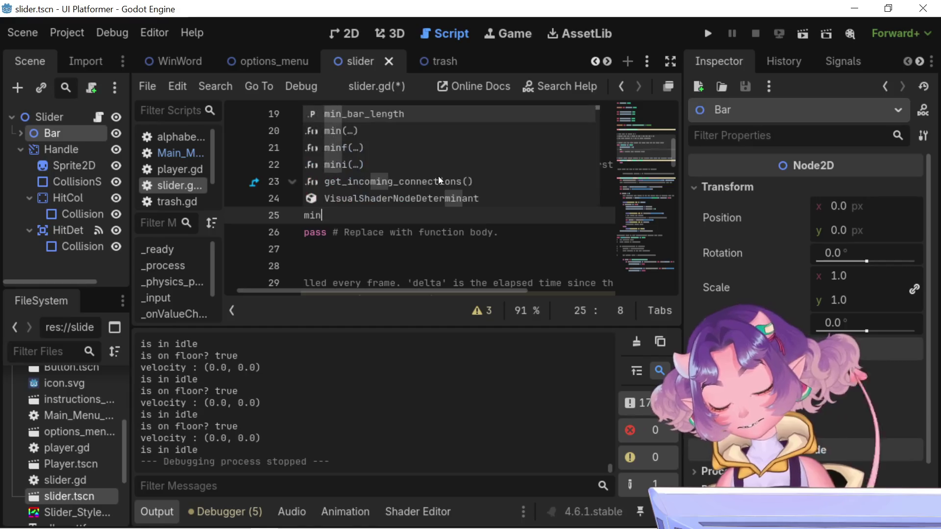
{"action": "key", "text": "Return"}
{"action": "type", "text": "= -38"}
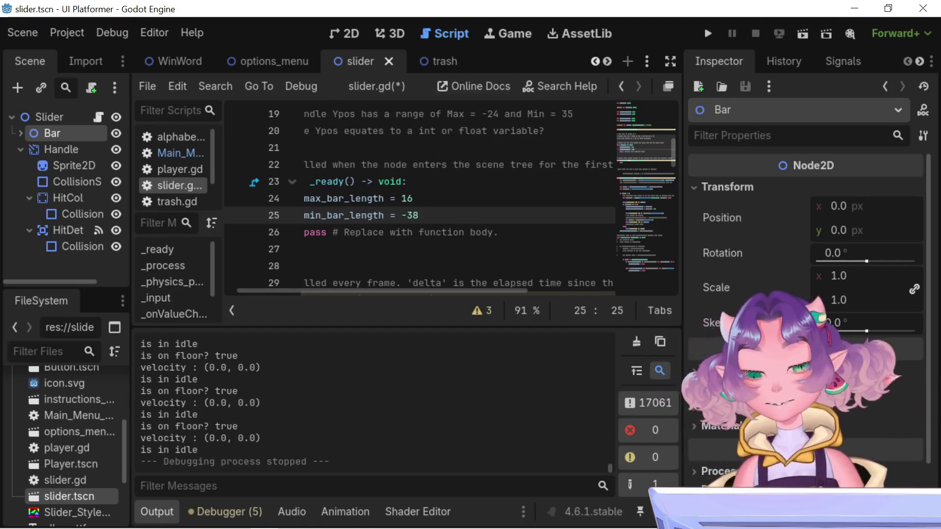
{"action": "key", "text": "ctrl+s"}
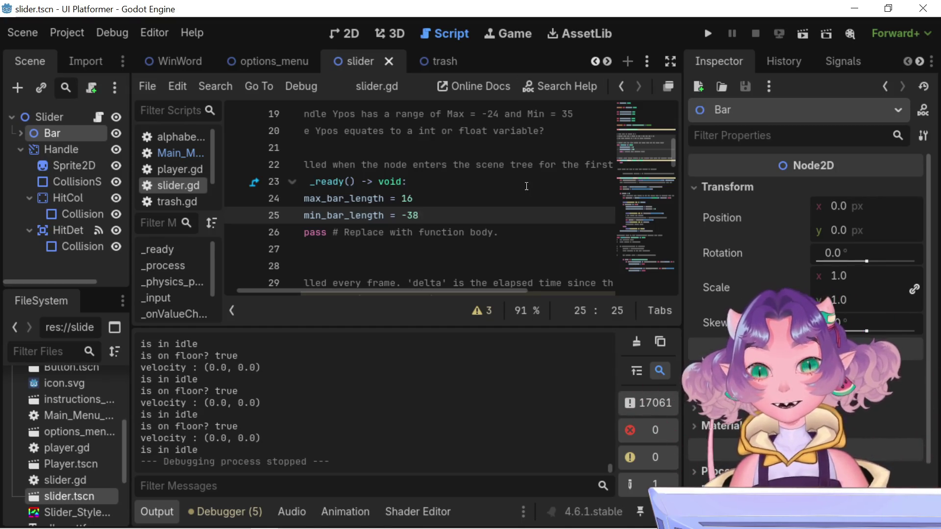
Delete the leftover pass placeholder line from _ready
{"action": "mouse_move", "coordinate": [498, 232]}
{"action": "left_mouse_down"}
{"action": "mouse_move", "coordinate": [386, 232]}
{"action": "mouse_move", "coordinate": [337, 216]}
{"action": "mouse_move", "coordinate": [294, 222]}
{"action": "mouse_move", "coordinate": [294, 207]}
{"action": "mouse_move", "coordinate": [299, 233]}
{"action": "mouse_move", "coordinate": [285, 194]}
{"action": "mouse_move", "coordinate": [285, 231]}
{"action": "left_mouse_up"}
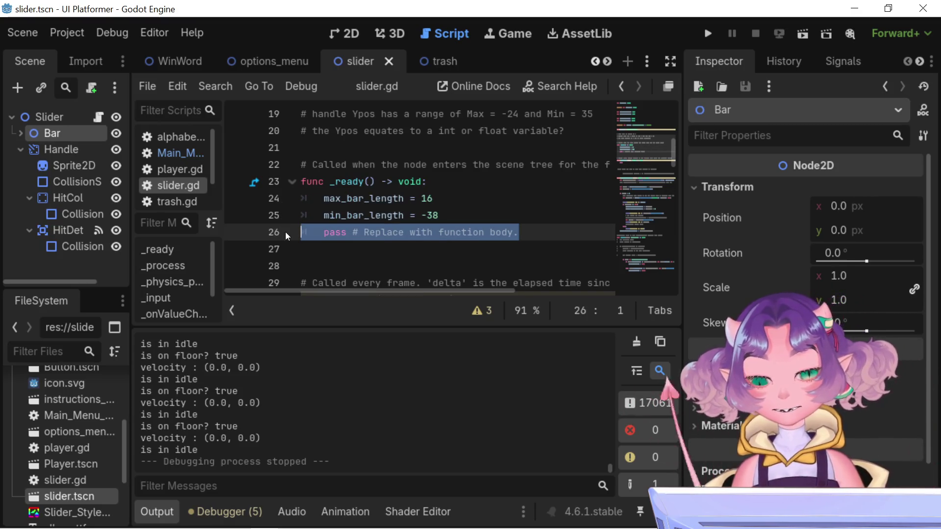
{"action": "key", "text": "BackSpace"}
{"action": "key", "text": "BackSpace"}
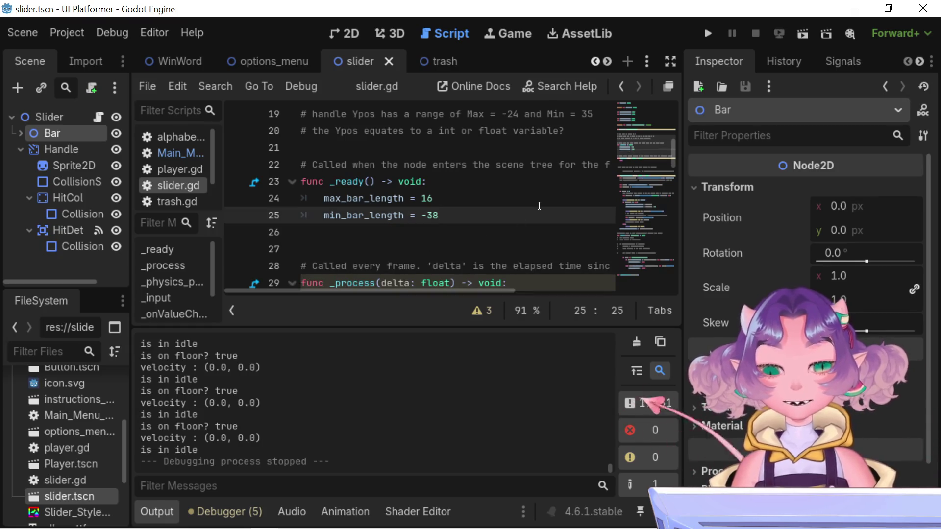
{"action": "key", "text": "BackSpace"}
{"action": "key", "text": "BackSpace"}
{"action": "key", "text": "BackSpace"}
{"action": "key", "text": "ctrl+z"}
{"action": "key", "text": "ctrl+shift+z"}
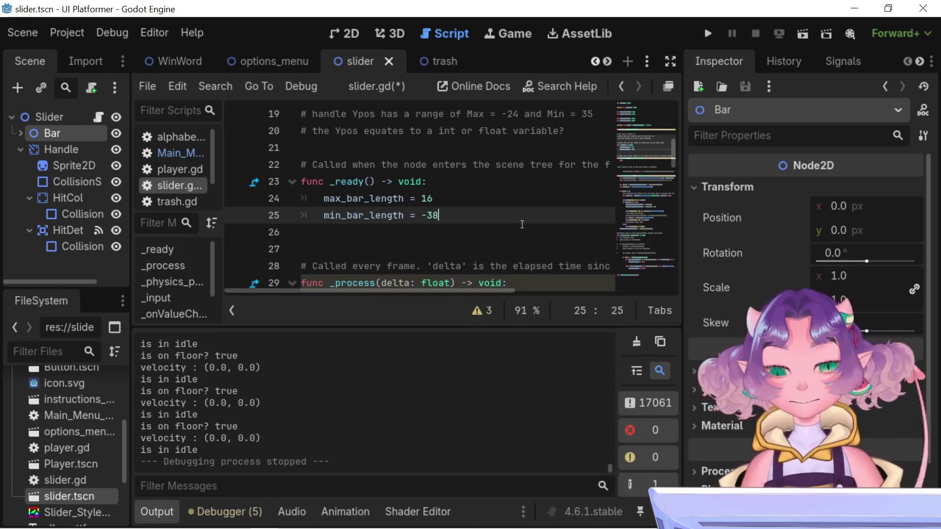
Save slider.gd and run the game to test the slider
{"action": "key", "text": "ctrl+s"}
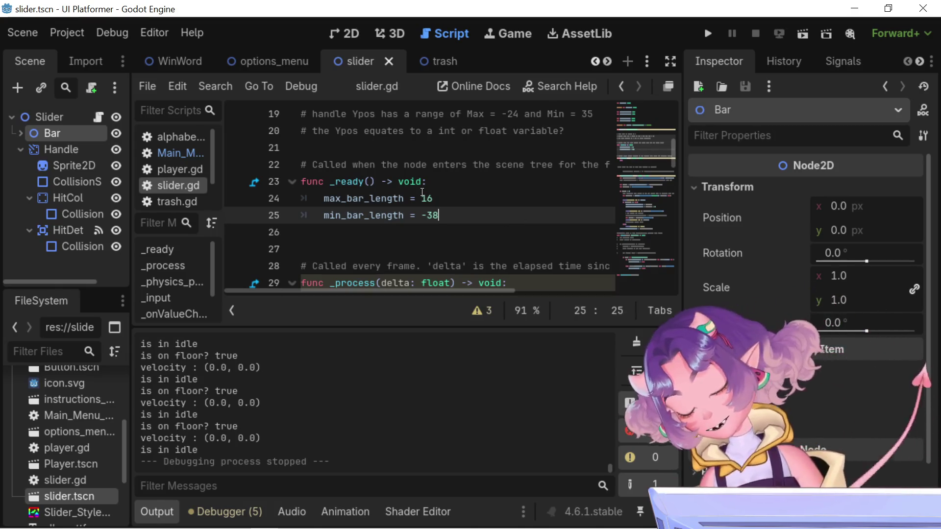
{"action": "scroll", "coordinate": [422, 192], "scroll_direction": "down", "scroll_amount": 5}
{"action": "scroll", "coordinate": [422, 192], "scroll_direction": "up", "scroll_amount": 4}
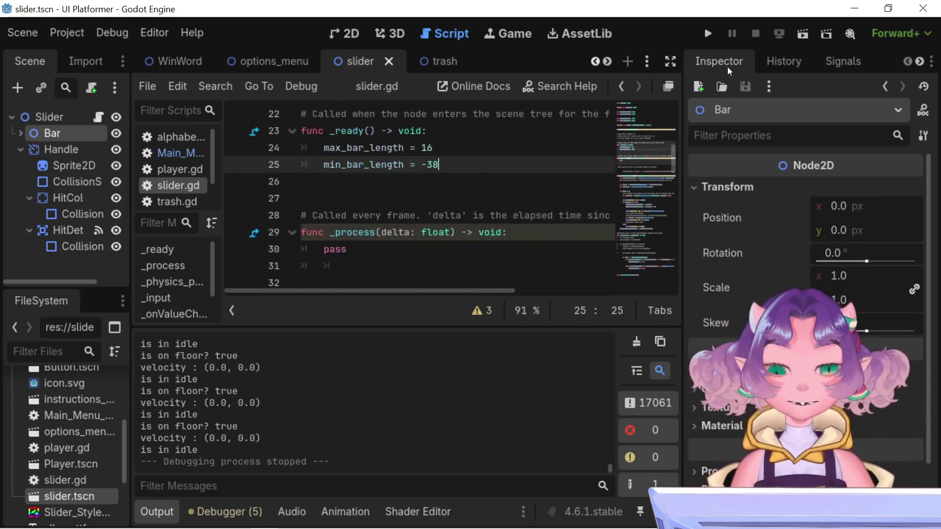
{"action": "left_click", "coordinate": [707, 35]}
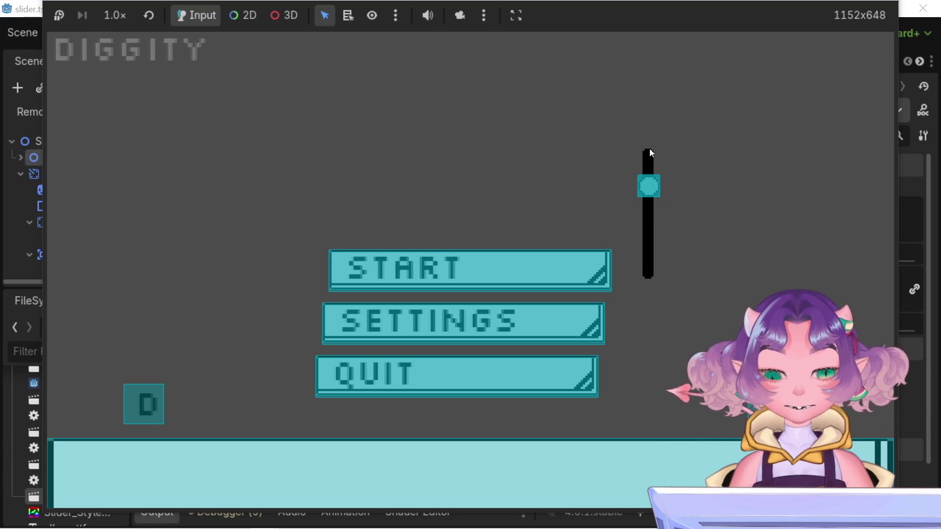
Stop the game, expand Bar to reveal its four Sprite2D children, and switch to the 2D view
{"action": "key", "text": "F8"}
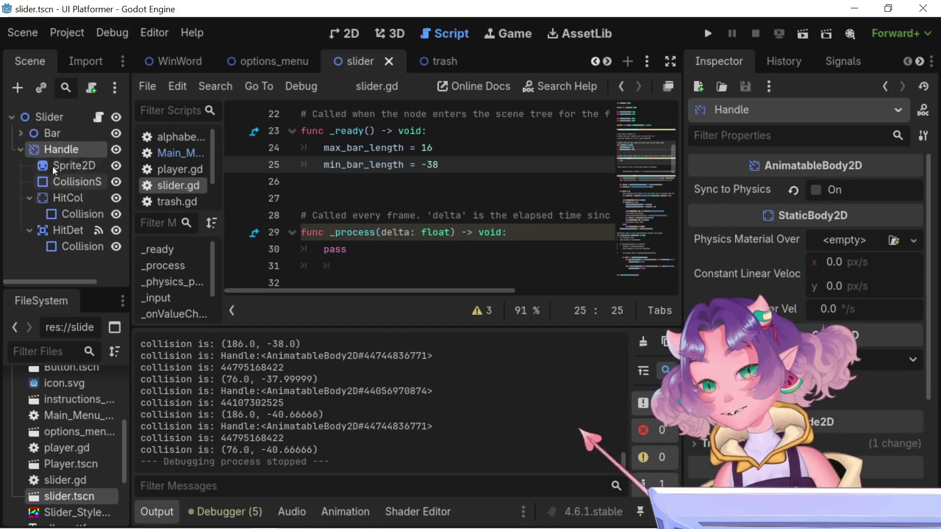
{"action": "left_click", "coordinate": [31, 129]}
{"action": "left_click", "coordinate": [19, 132]}
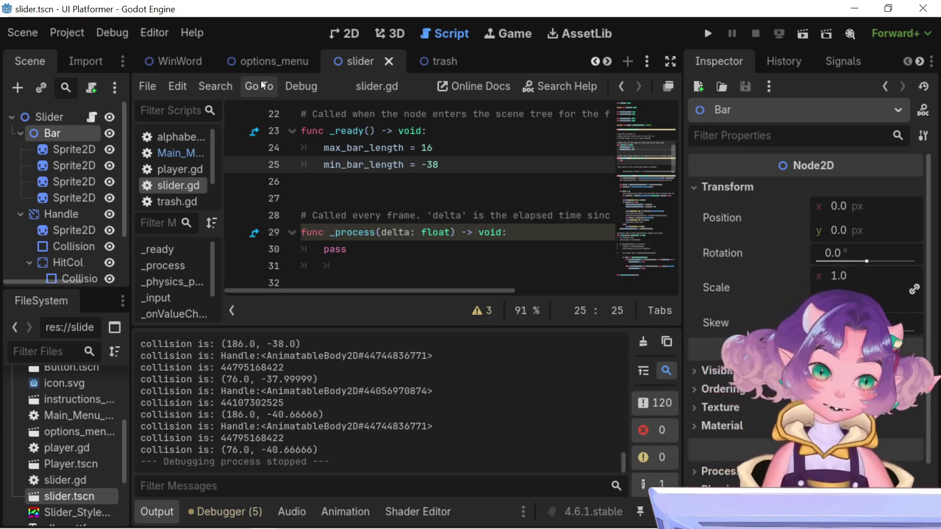
{"action": "left_click", "coordinate": [356, 36]}
{"action": "scroll", "coordinate": [489, 149], "scroll_direction": "down", "scroll_amount": 5}
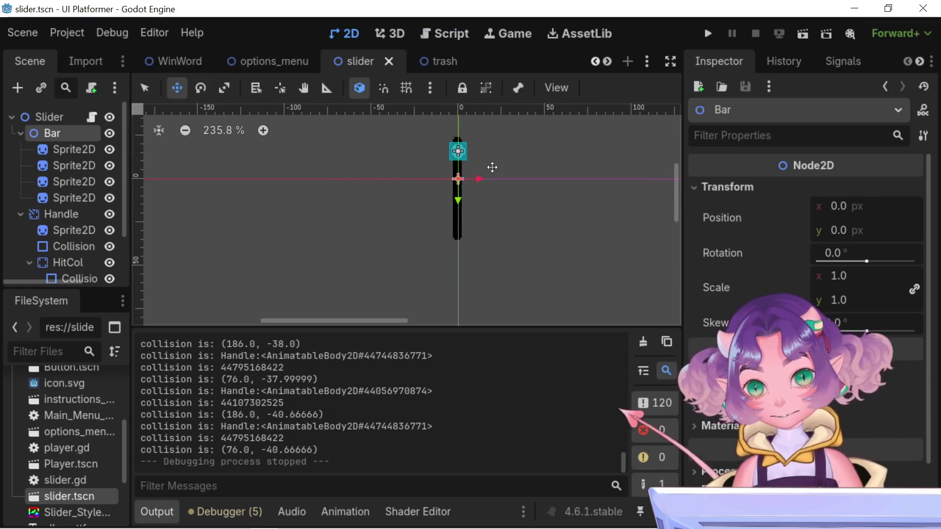
{"action": "scroll", "coordinate": [488, 167], "scroll_direction": "up", "scroll_amount": 1}
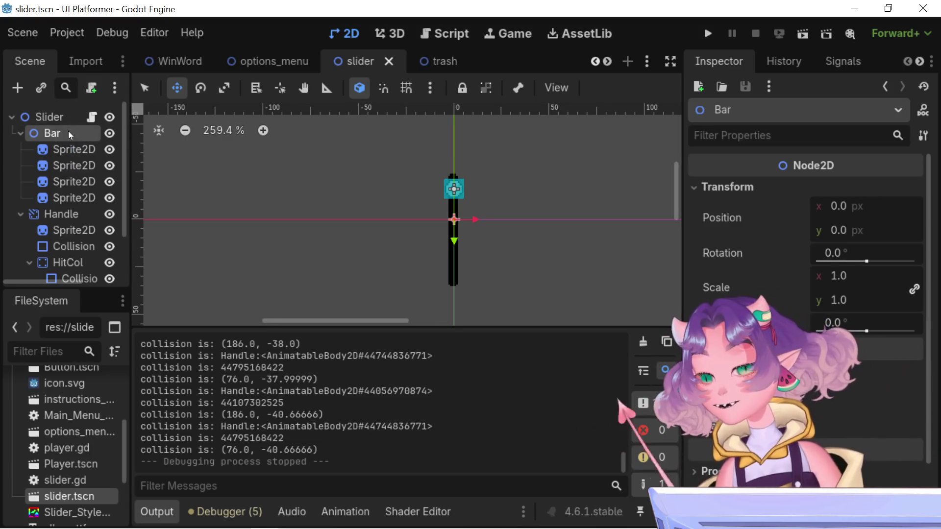
Cancel attaching a script to Bar and open a repositioned, resized Create New Node dialog
{"action": "left_click", "coordinate": [91, 88]}
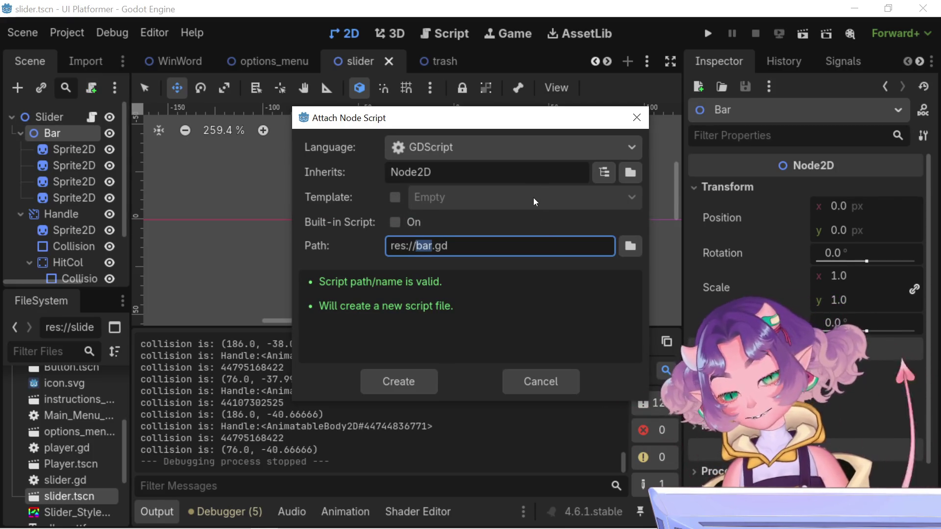
{"action": "left_click", "coordinate": [539, 382]}
{"action": "left_click", "coordinate": [18, 88]}
{"action": "mouse_move", "coordinate": [787, 57]}
{"action": "left_mouse_down"}
{"action": "mouse_move", "coordinate": [336, 49]}
{"action": "mouse_move", "coordinate": [215, 40]}
{"action": "mouse_move", "coordinate": [211, 24]}
{"action": "mouse_move", "coordinate": [108, 92]}
{"action": "mouse_move", "coordinate": [192, 128]}
{"action": "left_mouse_up"}
{"action": "left_click_drag", "start_coordinate": [299, 128], "coordinate": [285, 42]}
{"action": "scroll", "coordinate": [341, 233], "scroll_direction": "down", "scroll_amount": 1}
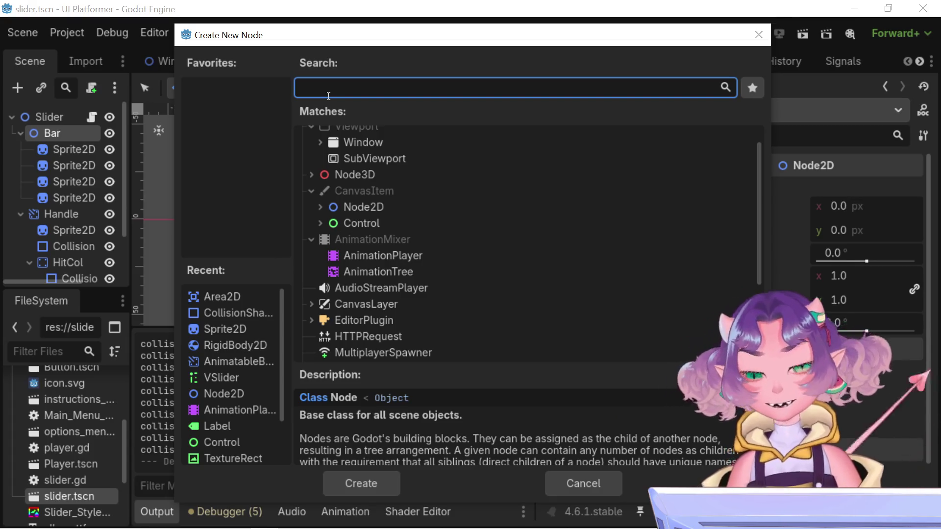
Search for 'line' and create a Line2D node under Bar
{"action": "type", "text": "line"}
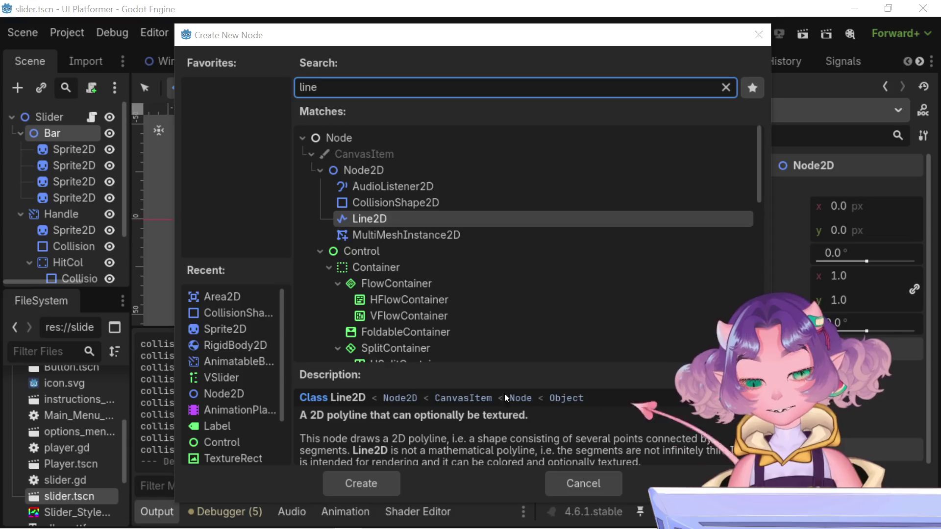
{"action": "left_click", "coordinate": [389, 481]}
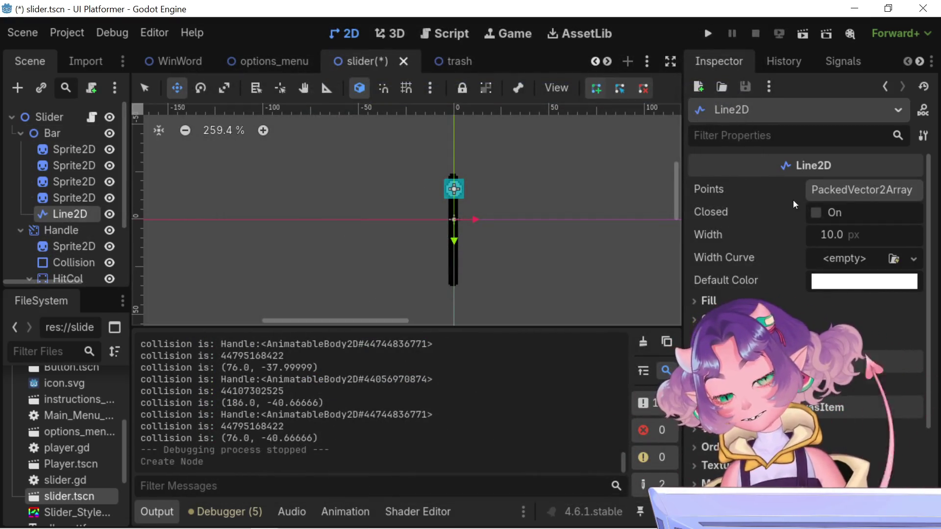
{"action": "scroll", "coordinate": [429, 249], "scroll_direction": "down", "scroll_amount": 5}
{"action": "scroll", "coordinate": [472, 188], "scroll_direction": "up", "scroll_amount": 8}
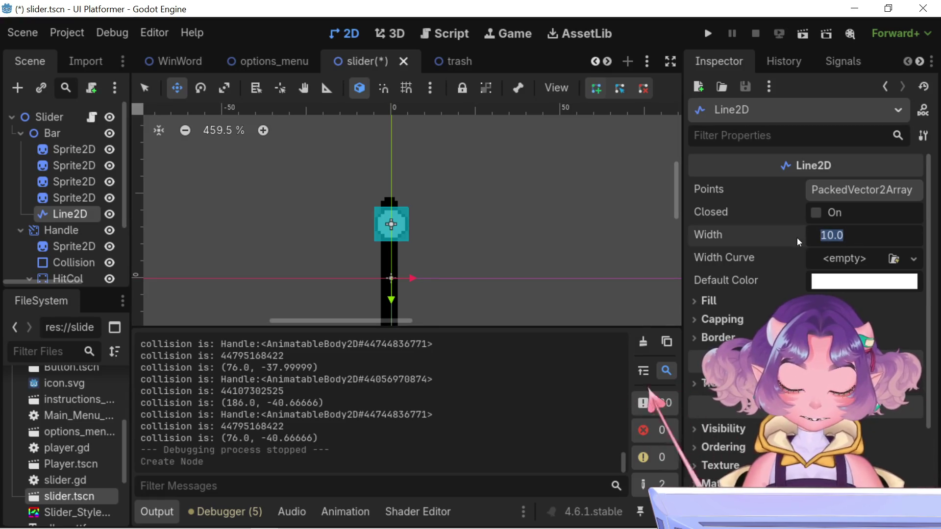
Set the Line2D width to 20, then to 54 px
{"action": "type", "text": "20"}
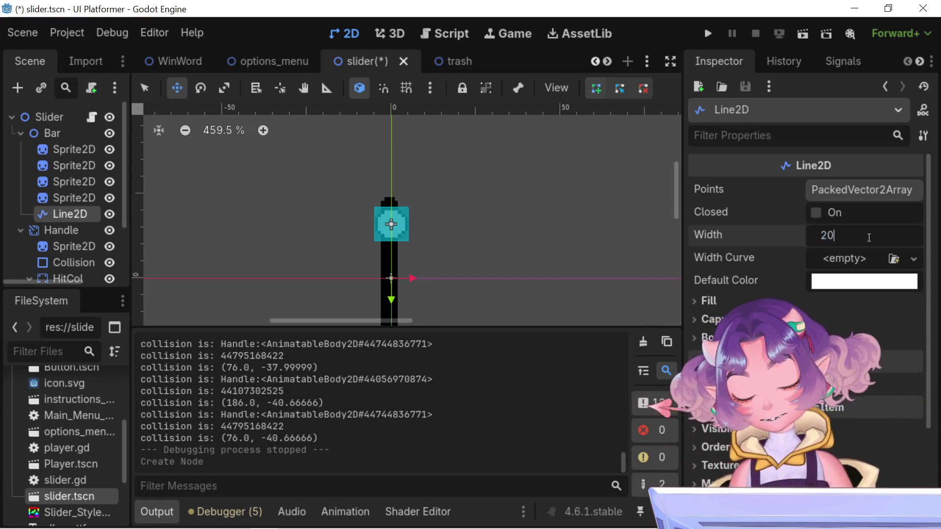
{"action": "key", "text": "Return"}
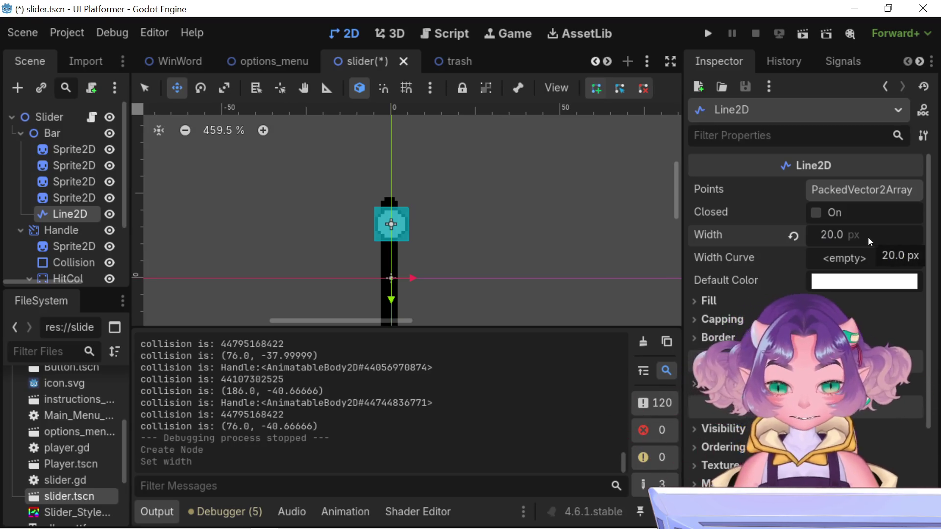
{"action": "left_click", "coordinate": [868, 237]}
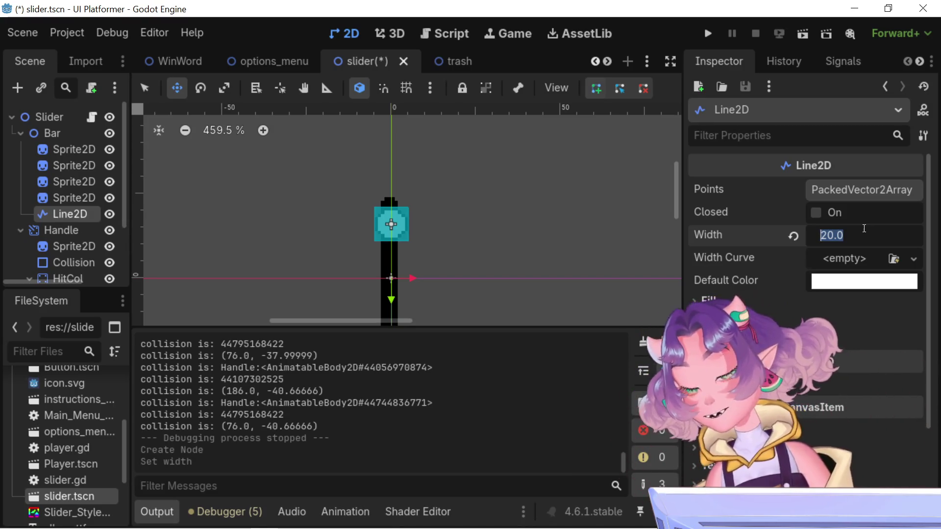
{"action": "type", "text": "54"}
{"action": "key", "text": "Return"}
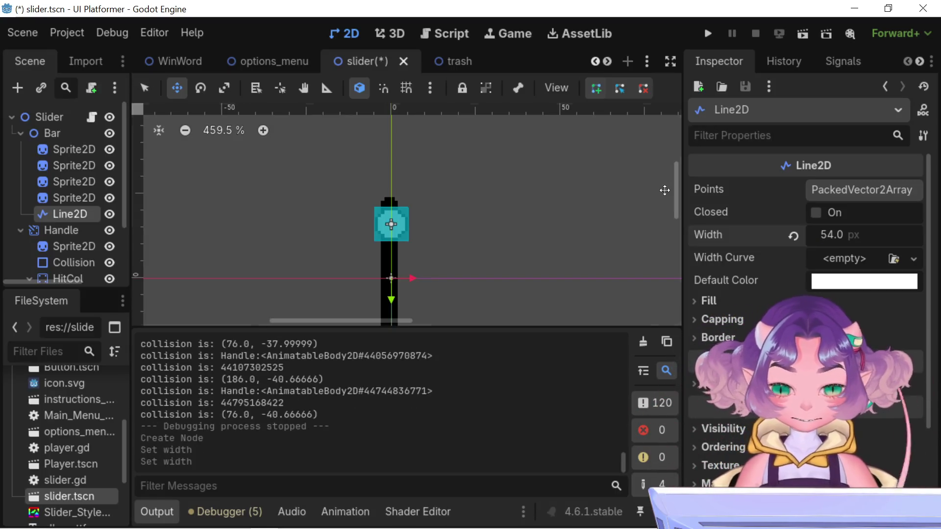
Trial-move the Line2D along the bar, undo it, and toggle the Closed checkbox
{"action": "scroll", "coordinate": [451, 260], "scroll_direction": "down", "scroll_amount": 6}
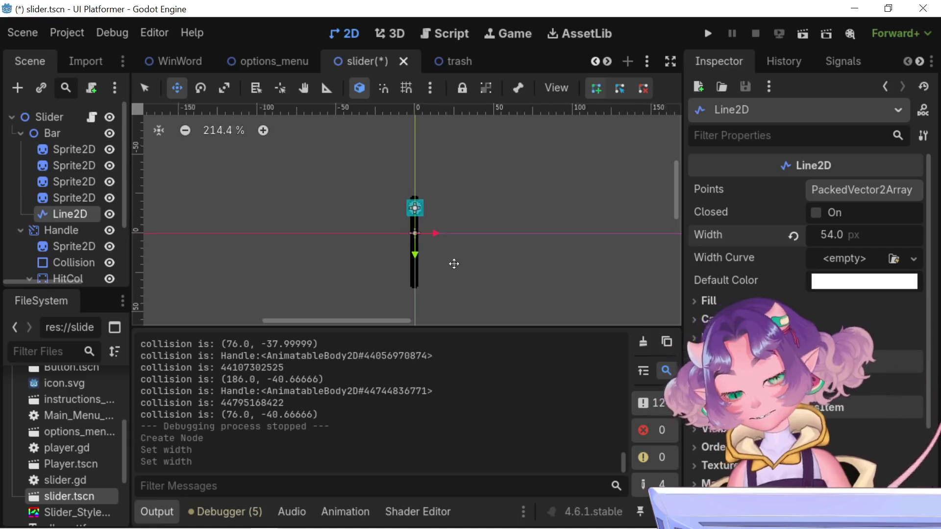
{"action": "left_click_drag", "start_coordinate": [456, 272], "coordinate": [421, 231]}
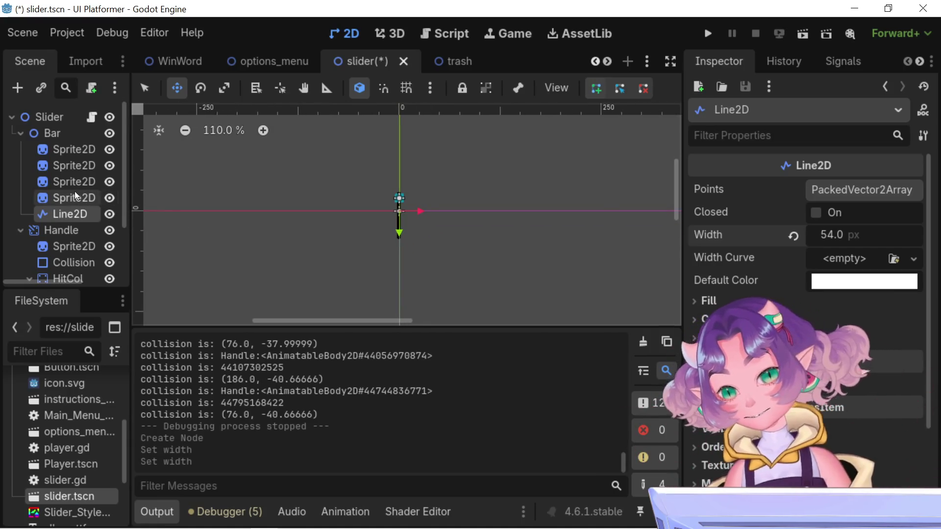
{"action": "left_click", "coordinate": [75, 198]}
{"action": "left_click", "coordinate": [78, 214]}
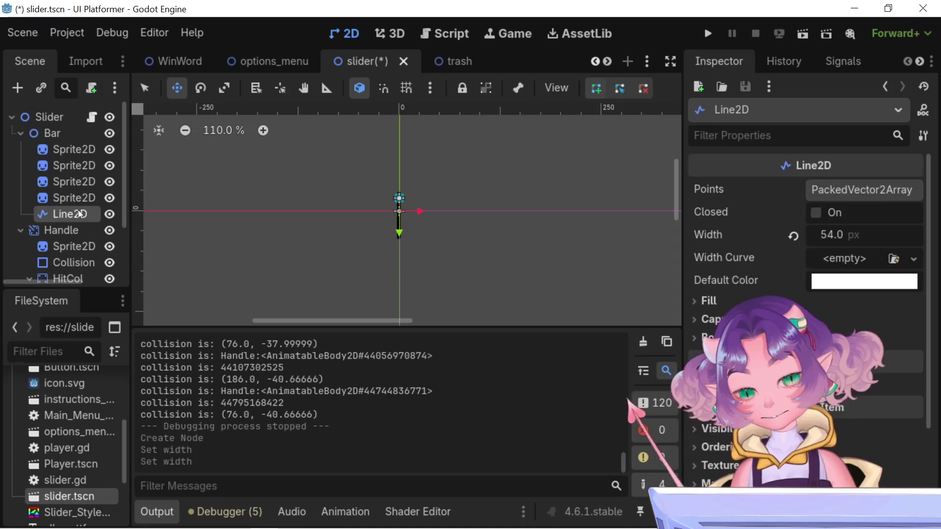
{"action": "scroll", "coordinate": [445, 211], "scroll_direction": "up", "scroll_amount": 5}
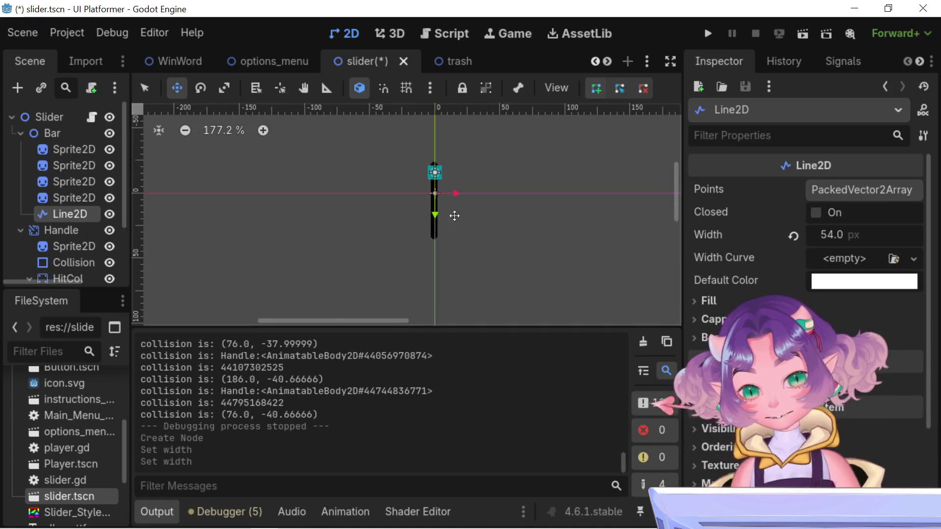
{"action": "mouse_move", "coordinate": [418, 197]}
{"action": "left_mouse_down"}
{"action": "mouse_move", "coordinate": [418, 259]}
{"action": "mouse_move", "coordinate": [609, 199]}
{"action": "mouse_move", "coordinate": [443, 189]}
{"action": "left_mouse_up"}
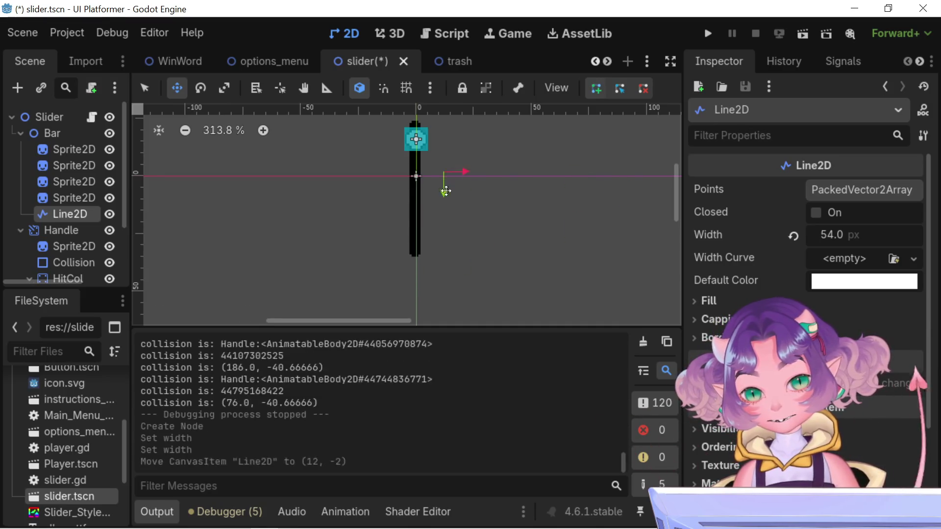
{"action": "key", "text": "ctrl+z"}
{"action": "left_click", "coordinate": [815, 212]}
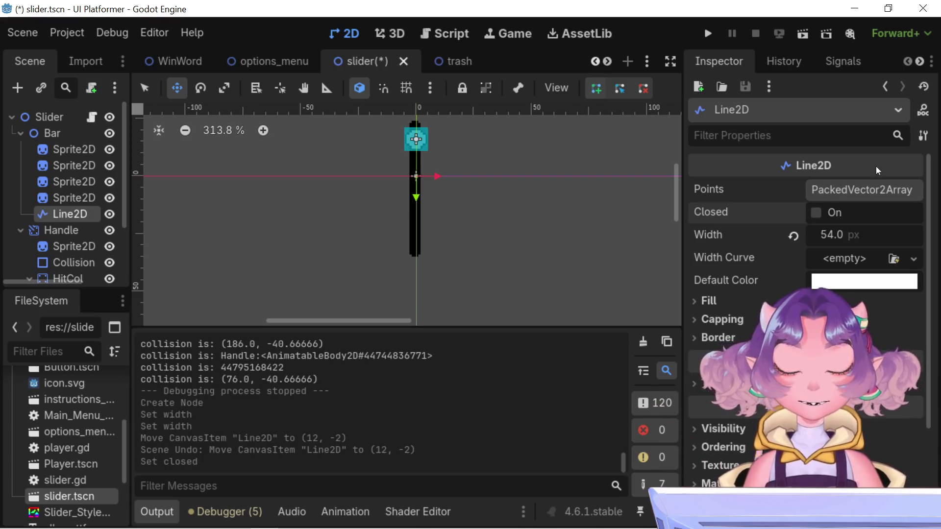
Give the Line2D two points in its Points array
{"action": "left_click", "coordinate": [884, 201]}
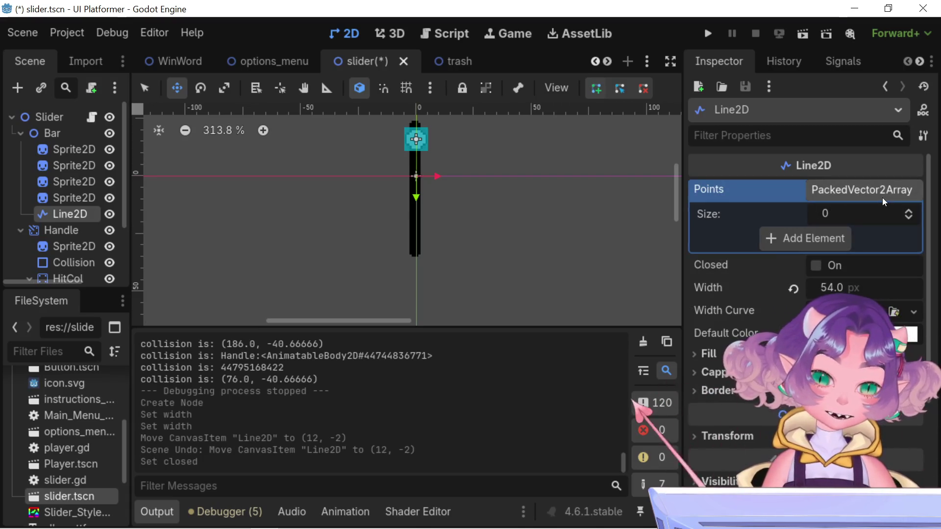
{"action": "left_click", "coordinate": [834, 214]}
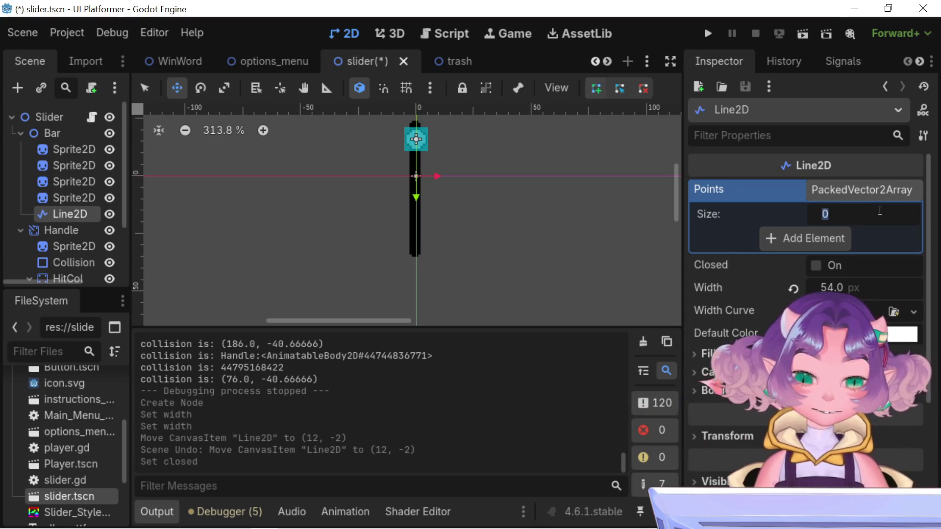
{"action": "type", "text": "2"}
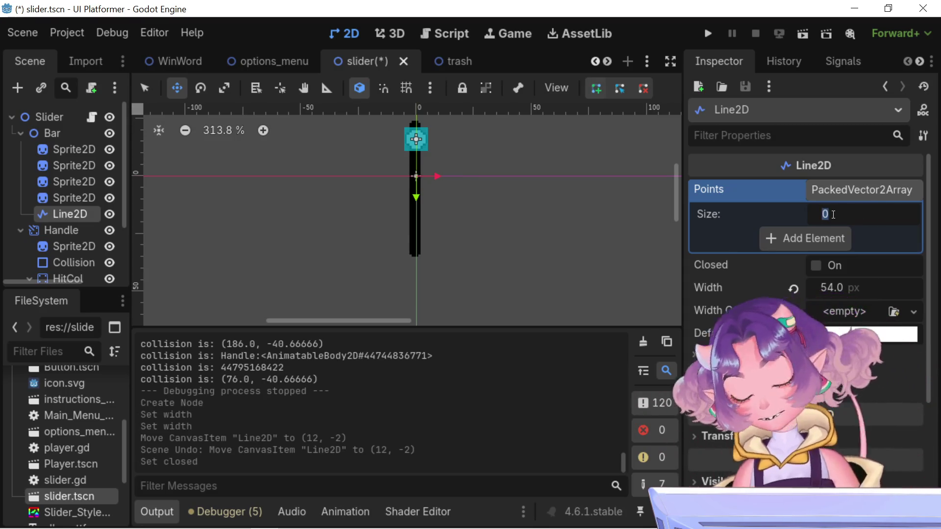
{"action": "key", "text": "Return"}
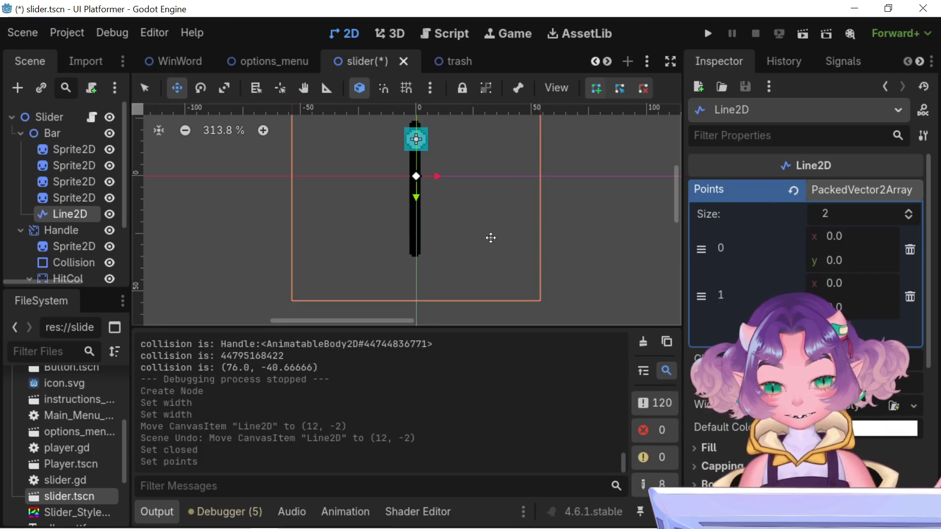
{"action": "scroll", "coordinate": [495, 242], "scroll_direction": "down", "scroll_amount": 6}
{"action": "key", "text": "ctrl+z"}
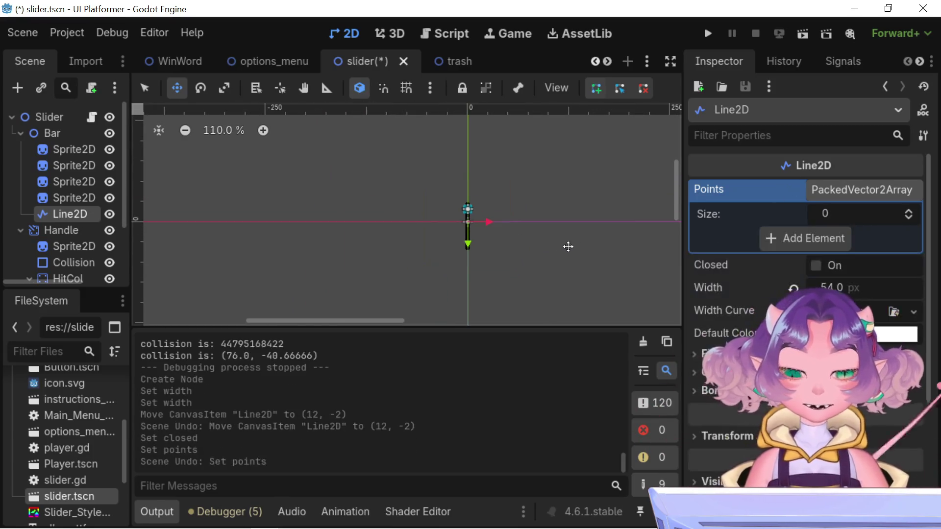
{"action": "left_click", "coordinate": [831, 211]}
{"action": "type", "text": "1"}
{"action": "key", "text": "Return"}
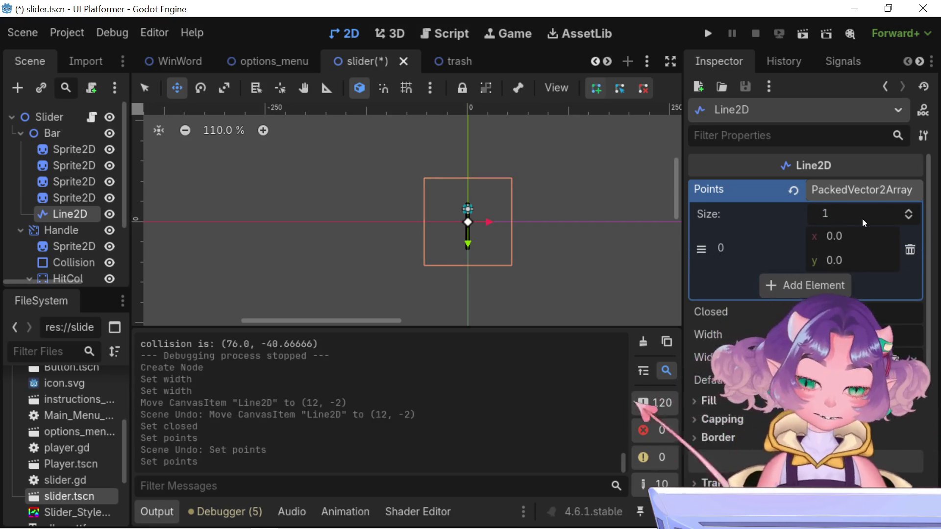
{"action": "left_click", "coordinate": [815, 289]}
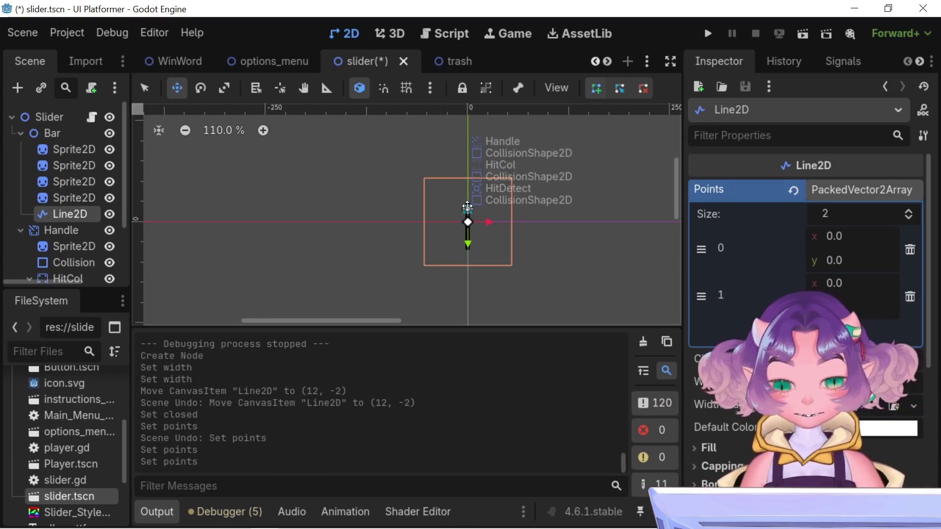
Move the Line2D up to (0, -23) at the top of the bar
{"action": "scroll", "coordinate": [470, 216], "scroll_direction": "up", "scroll_amount": 5}
{"action": "scroll", "coordinate": [471, 219], "scroll_direction": "down", "scroll_amount": 1}
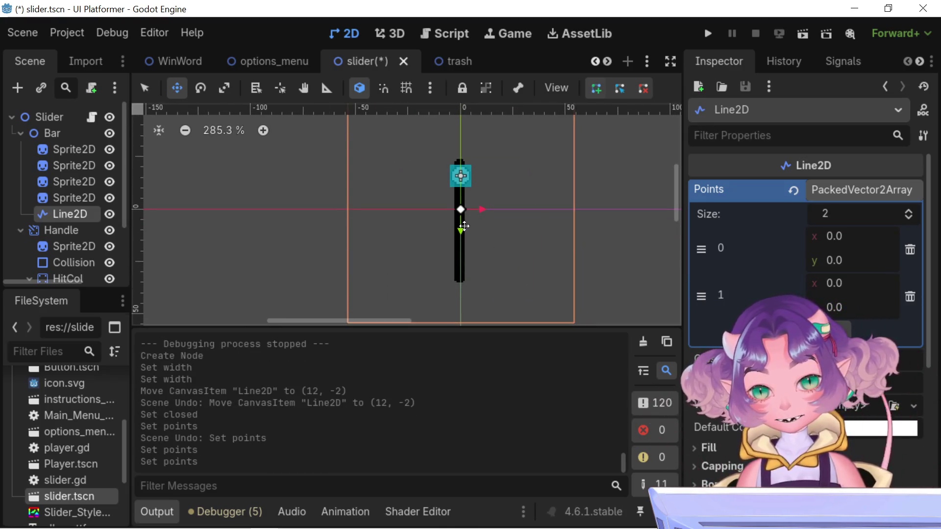
{"action": "mouse_move", "coordinate": [473, 224]}
{"action": "left_mouse_down"}
{"action": "mouse_move", "coordinate": [478, 206]}
{"action": "mouse_move", "coordinate": [459, 221]}
{"action": "mouse_move", "coordinate": [459, 179]}
{"action": "left_mouse_up"}
{"action": "left_click_drag", "start_coordinate": [459, 179], "coordinate": [459, 179]}
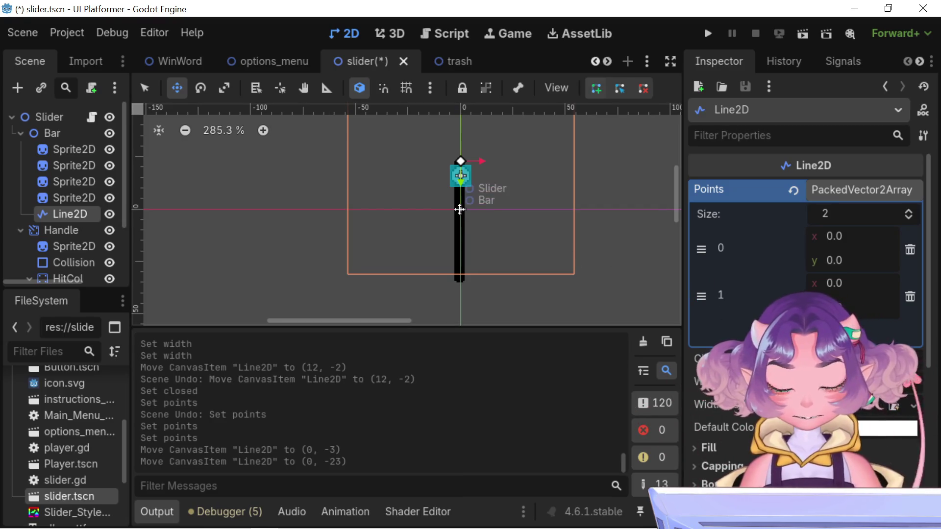
Try changing the second point's x and undo it, then stretch the Line2D with the scale tool
{"action": "scroll", "coordinate": [459, 209], "scroll_direction": "up", "scroll_amount": 6}
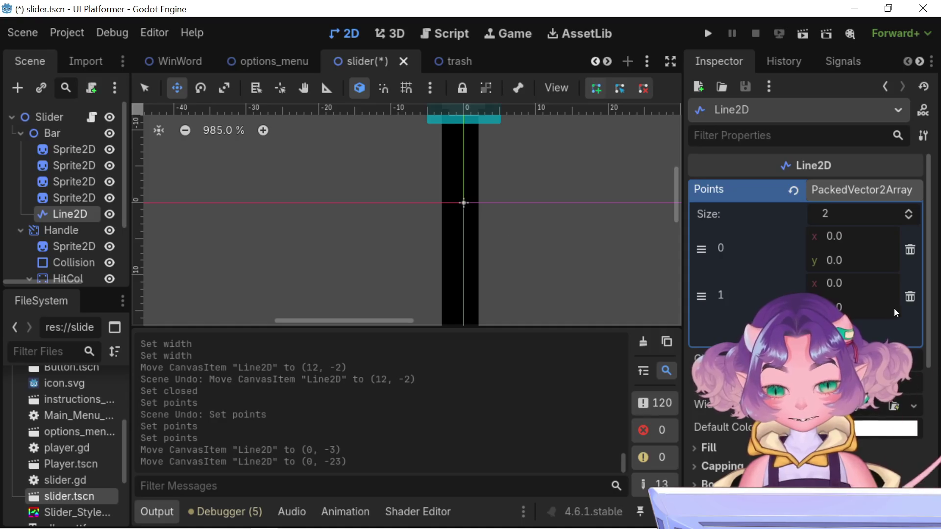
{"action": "mouse_move", "coordinate": [852, 290]}
{"action": "left_mouse_down"}
{"action": "mouse_move", "coordinate": [808, 287]}
{"action": "mouse_move", "coordinate": [887, 283]}
{"action": "mouse_move", "coordinate": [826, 283]}
{"action": "left_mouse_up"}
{"action": "key", "text": "ctrl+z"}
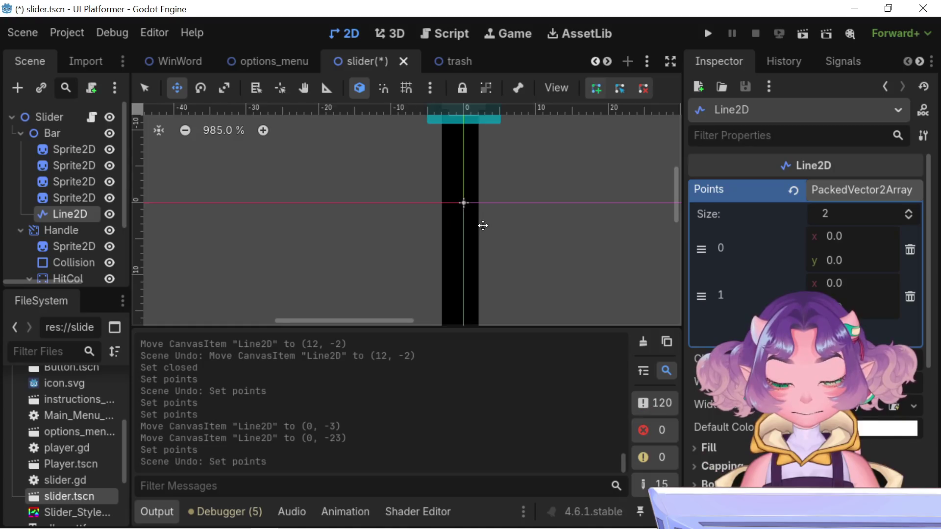
{"action": "scroll", "coordinate": [488, 223], "scroll_direction": "down", "scroll_amount": 5}
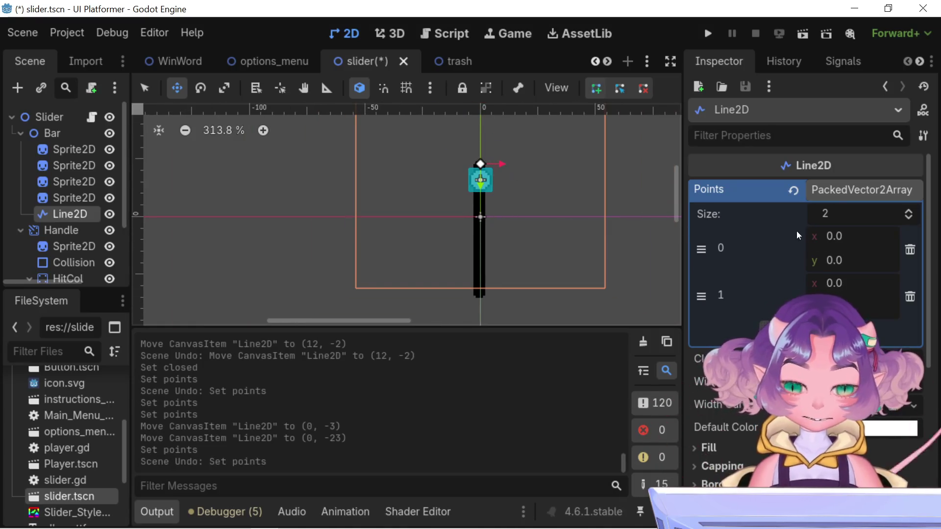
{"action": "key", "text": "s"}
{"action": "mouse_move", "coordinate": [482, 175]}
{"action": "left_mouse_down"}
{"action": "mouse_move", "coordinate": [480, 220]}
{"action": "mouse_move", "coordinate": [472, 209]}
{"action": "mouse_move", "coordinate": [478, 249]}
{"action": "mouse_move", "coordinate": [489, 274]}
{"action": "mouse_move", "coordinate": [500, 261]}
{"action": "left_mouse_up"}
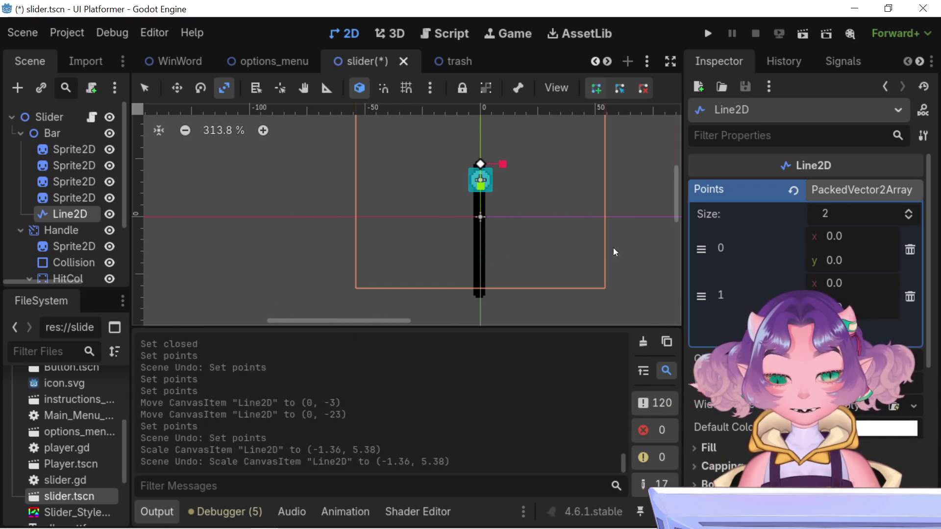
Set the Line2D's first point x to 1.0
{"action": "key", "text": "minus"}
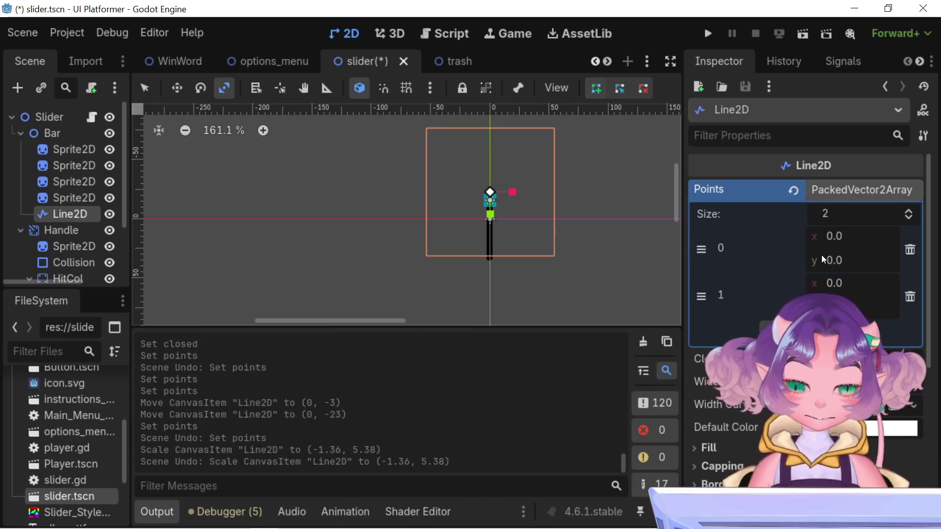
{"action": "left_click", "coordinate": [840, 245]}
{"action": "type", "text": "1"}
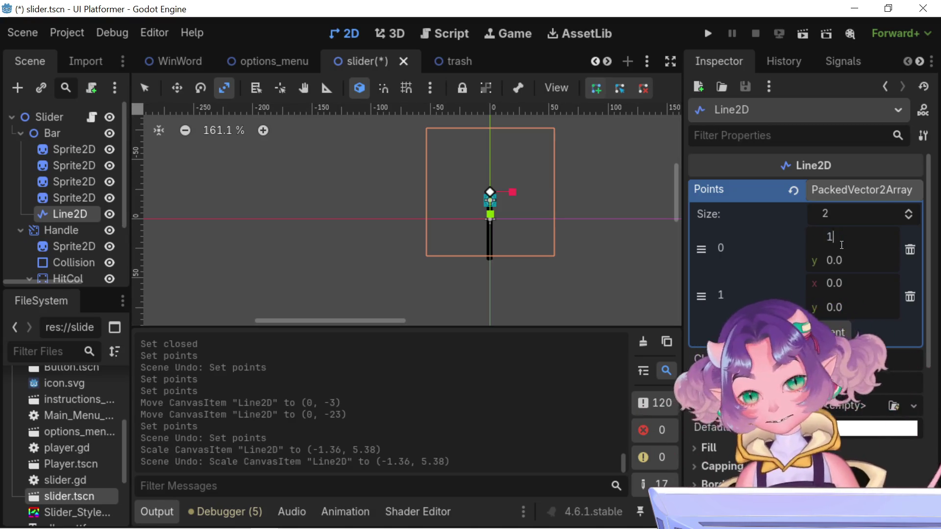
{"action": "key", "text": "Return"}
{"action": "scroll", "coordinate": [472, 197], "scroll_direction": "up", "scroll_amount": 6}
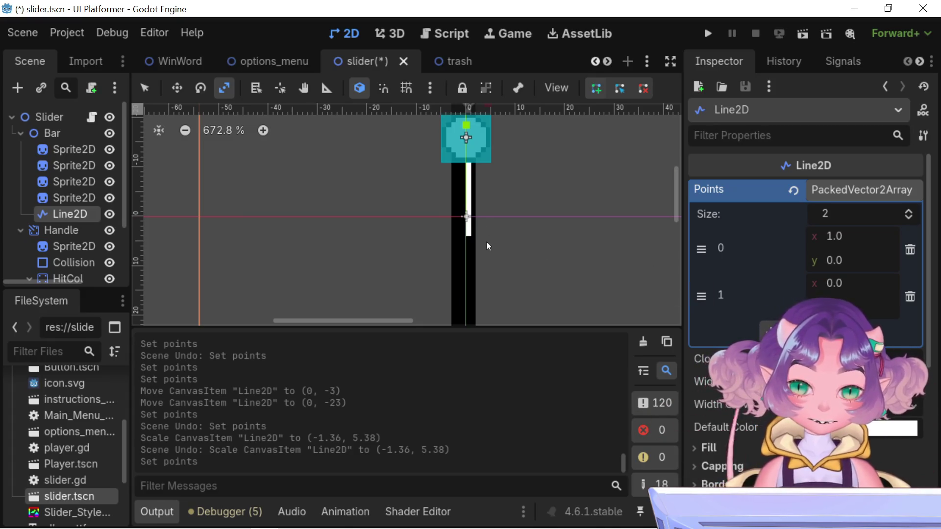
{"action": "scroll", "coordinate": [477, 210], "scroll_direction": "down", "scroll_amount": 3}
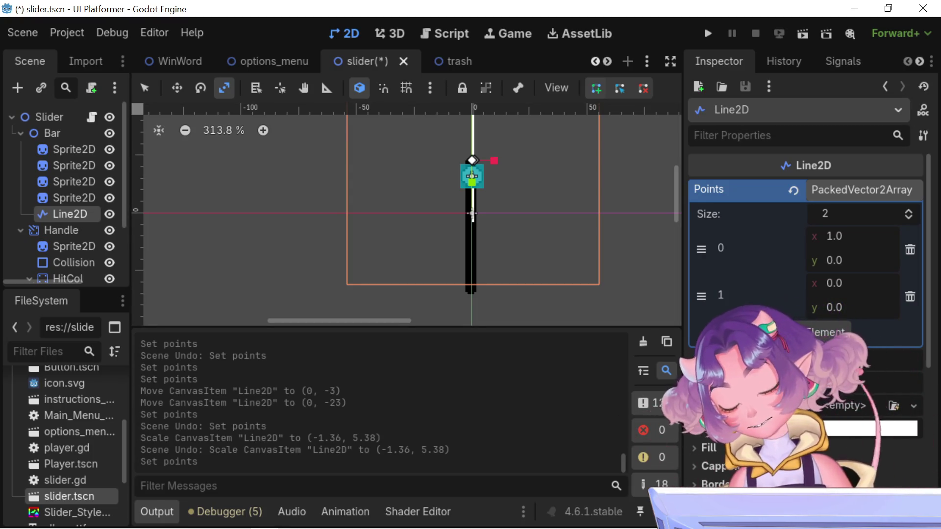
Make the Line2D thinner, delete its second point, and undo trial point edits
{"action": "left_click_drag", "start_coordinate": [852, 382], "coordinate": [833, 382]}
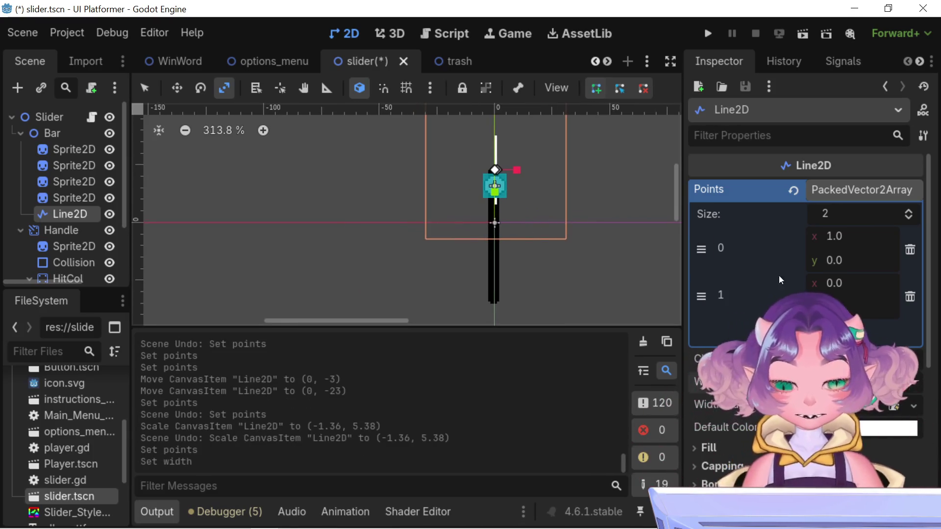
{"action": "left_click", "coordinate": [907, 303]}
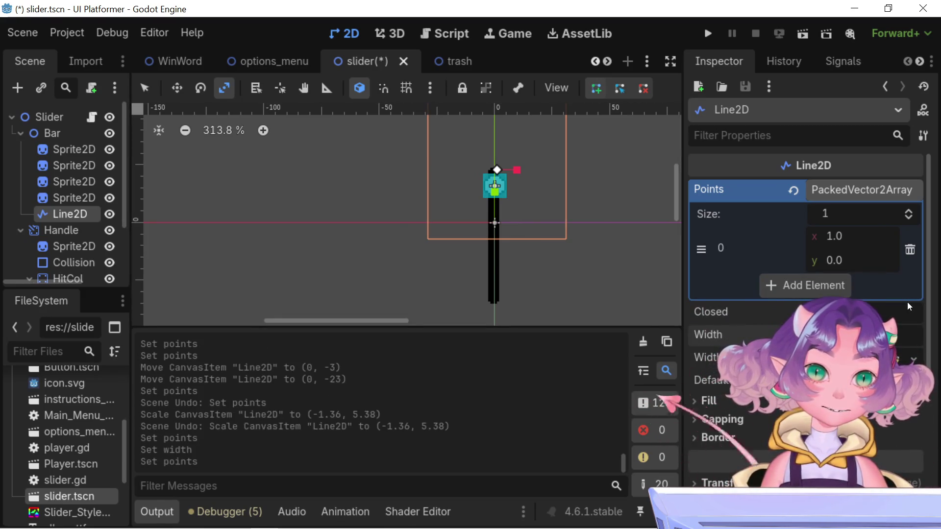
{"action": "mouse_move", "coordinate": [567, 180]}
{"action": "left_mouse_down"}
{"action": "mouse_move", "coordinate": [543, 167]}
{"action": "mouse_move", "coordinate": [577, 207]}
{"action": "left_mouse_up"}
{"action": "scroll", "coordinate": [533, 219], "scroll_direction": "up", "scroll_amount": 3}
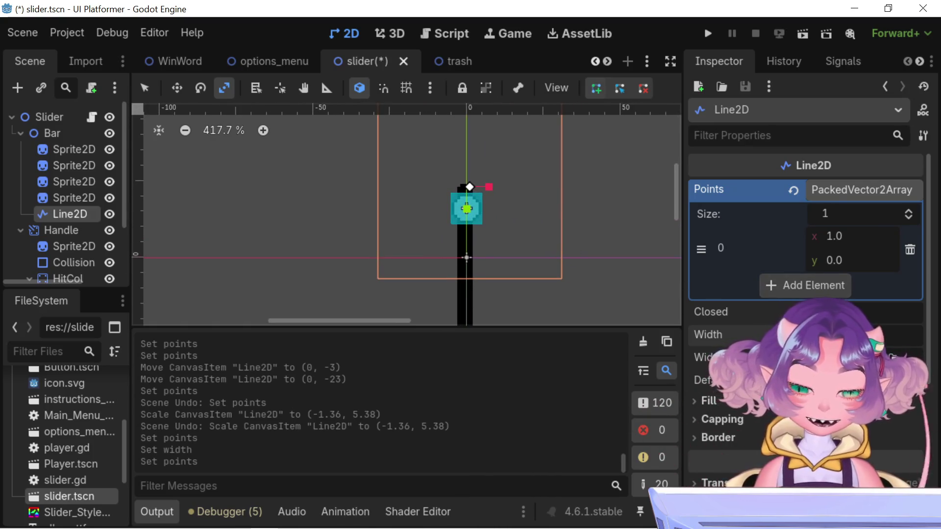
{"action": "mouse_move", "coordinate": [827, 236]}
{"action": "left_mouse_down"}
{"action": "mouse_move", "coordinate": [852, 237]}
{"action": "mouse_move", "coordinate": [828, 237]}
{"action": "mouse_move", "coordinate": [847, 237]}
{"action": "mouse_move", "coordinate": [849, 261]}
{"action": "left_mouse_up"}
{"action": "key", "text": "ctrl+z"}
{"action": "key", "text": "ctrl+z"}
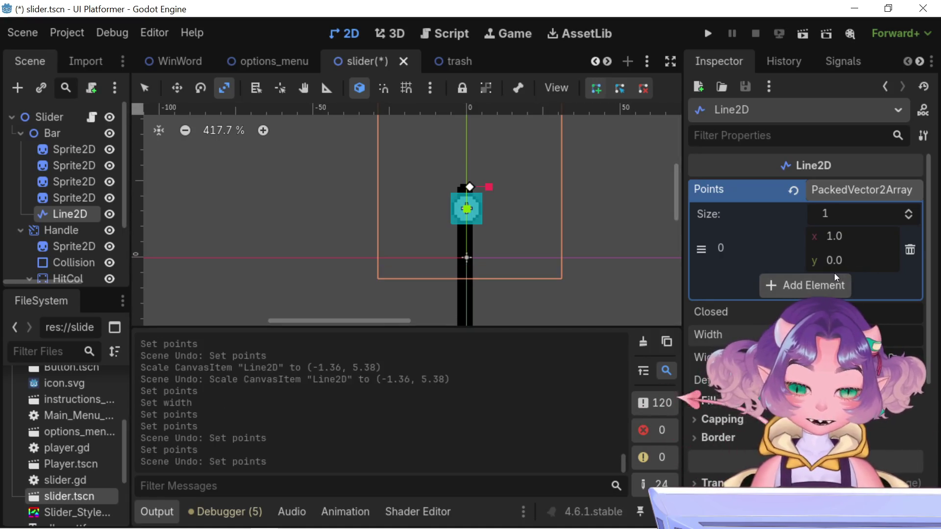
{"action": "key", "text": "ctrl+z"}
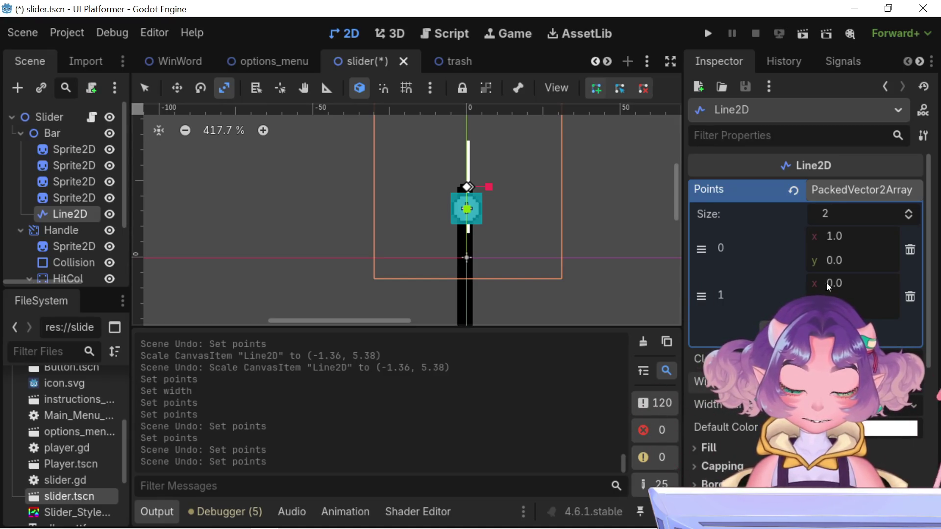
Set the second point's x to -1.5 and the first point's x to 0.0
{"action": "left_click_drag", "start_coordinate": [834, 282], "coordinate": [837, 283]}
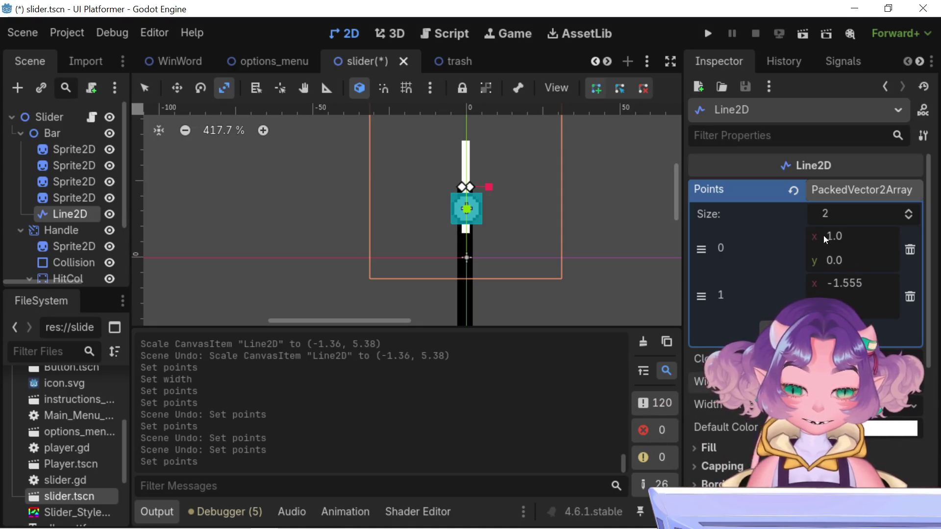
{"action": "left_click", "coordinate": [843, 283]}
{"action": "left_click_drag", "start_coordinate": [850, 283], "coordinate": [930, 294]}
{"action": "key", "text": "BackSpace"}
{"action": "key", "text": "Return"}
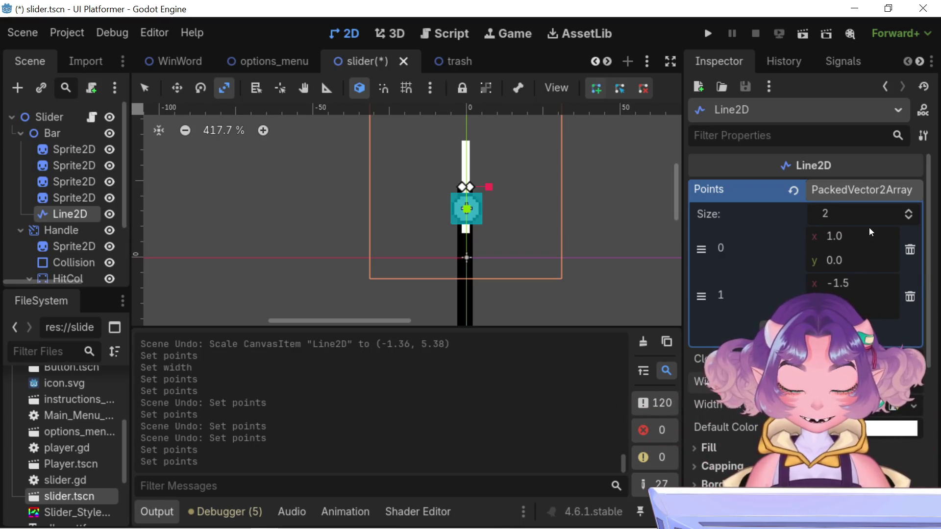
{"action": "mouse_move", "coordinate": [822, 236]}
{"action": "left_mouse_down"}
{"action": "mouse_move", "coordinate": [833, 236]}
{"action": "mouse_move", "coordinate": [822, 235]}
{"action": "left_mouse_up"}
{"action": "key", "text": "ctrl+z"}
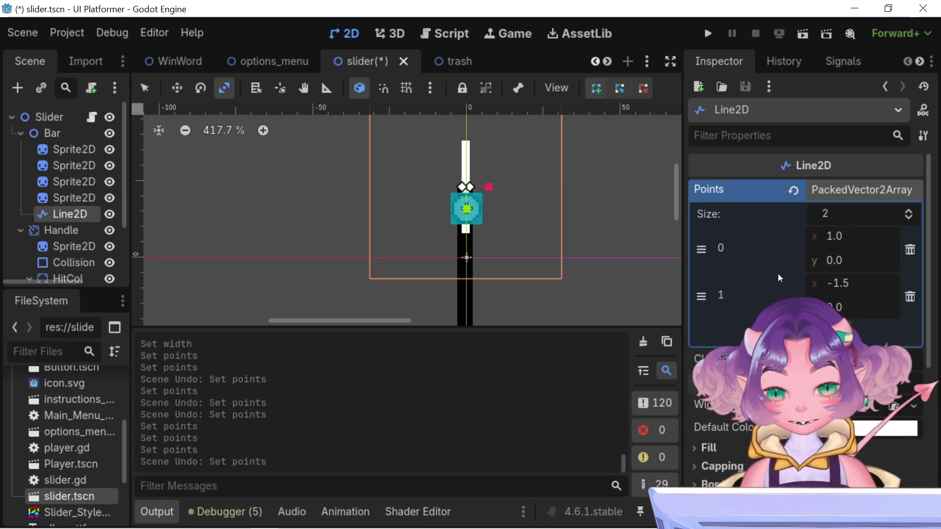
{"action": "type", "text": "0"}
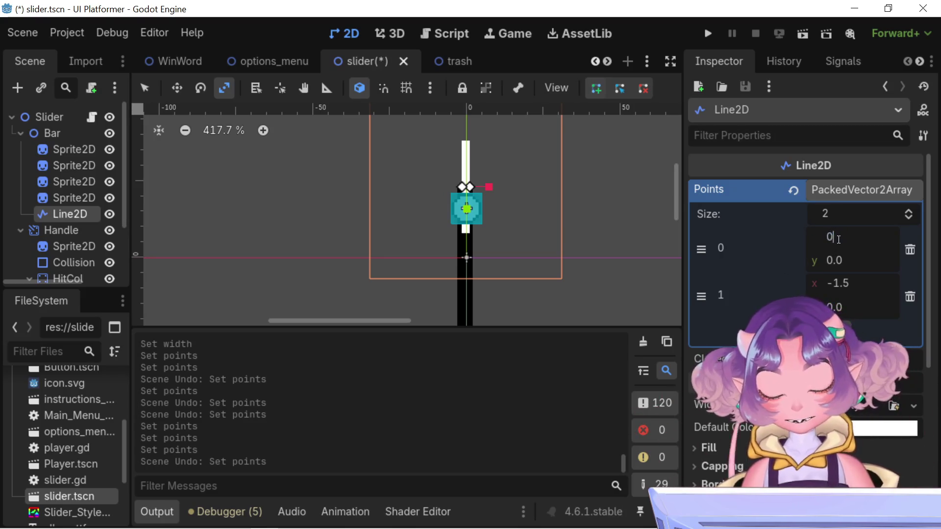
{"action": "key", "text": "Return"}
Set point 1's x to 0.0 and point 0's y to 1.0, trying 1.5 and 0.5 for point 1's y
{"action": "left_click", "coordinate": [842, 284]}
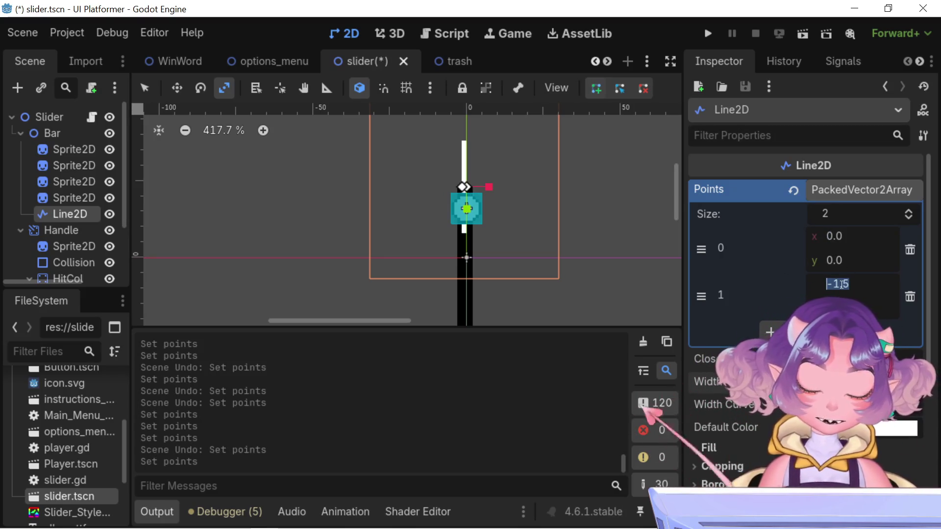
{"action": "type", "text": "0"}
{"action": "key", "text": "Return"}
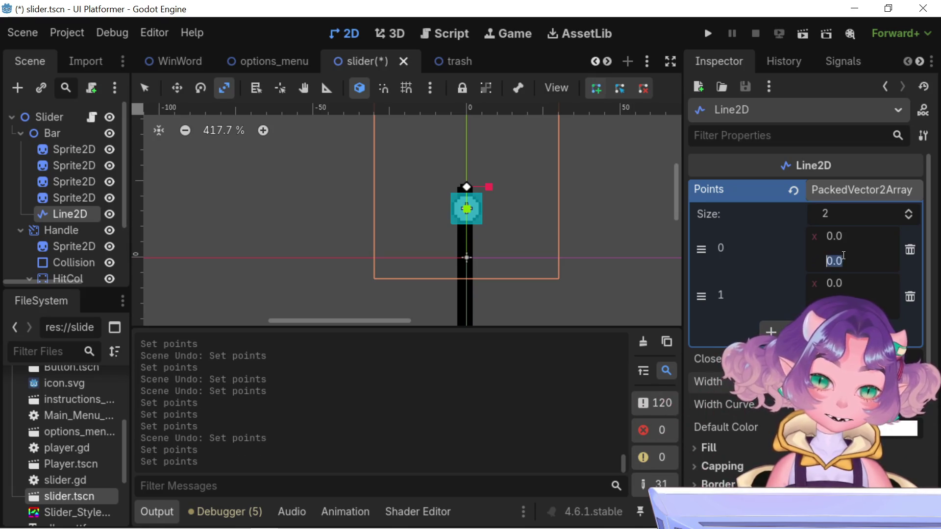
{"action": "type", "text": "1"}
{"action": "key", "text": "Return"}
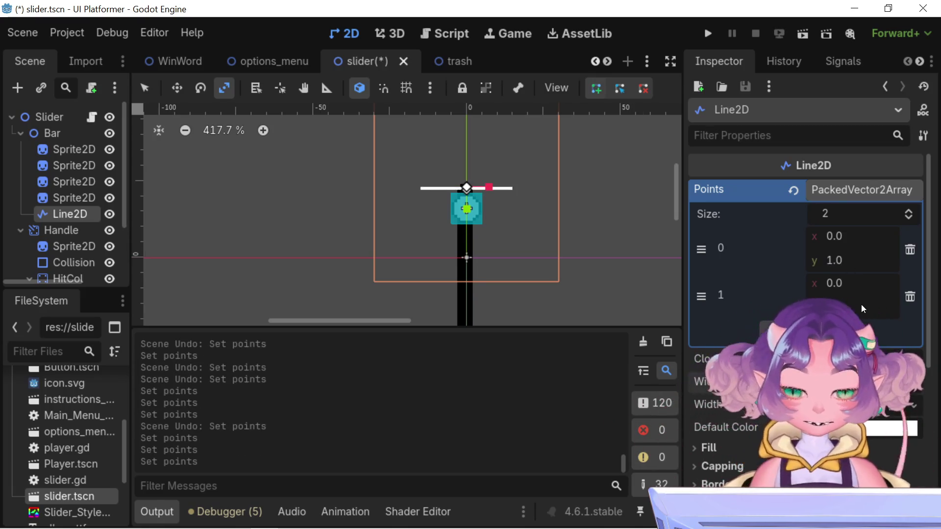
{"action": "left_click", "coordinate": [861, 305]}
{"action": "type", "text": "1.5"}
{"action": "key", "text": "Return"}
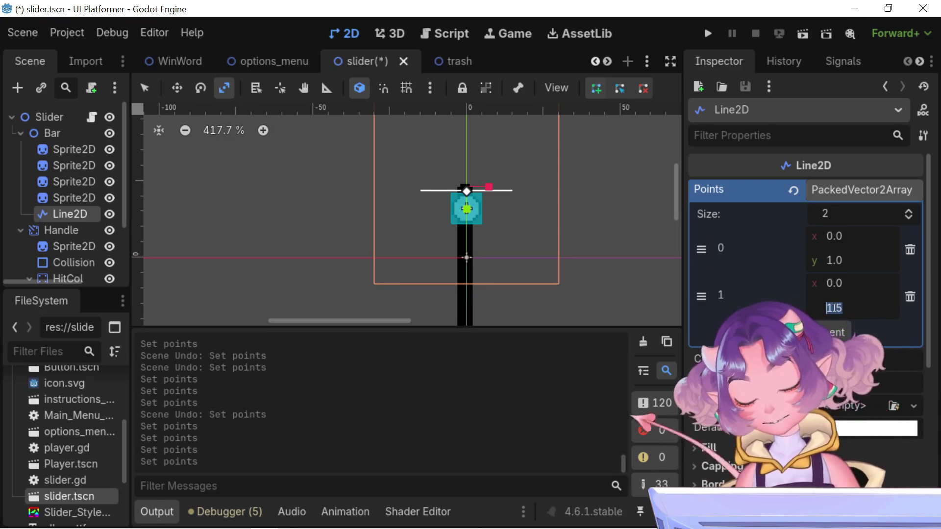
{"action": "type", "text": "0.5"}
{"action": "key", "text": "Return"}
Undo and redo trial values, leaving point 1 at (0, 0), and view the bar's top
{"action": "scroll", "coordinate": [498, 208], "scroll_direction": "up", "scroll_amount": 3}
{"action": "key", "text": "ctrl+z"}
{"action": "key", "text": "ctrl+z"}
{"action": "key", "text": "ctrl+shift+z"}
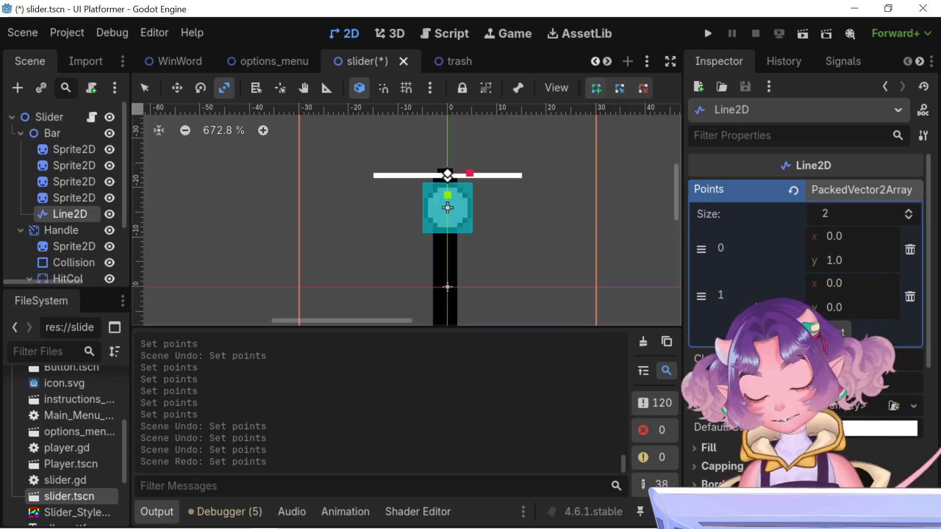
{"action": "mouse_move", "coordinate": [544, 229]}
{"action": "left_mouse_down"}
{"action": "mouse_move", "coordinate": [544, 151]}
{"action": "mouse_move", "coordinate": [546, 172]}
{"action": "left_mouse_up"}
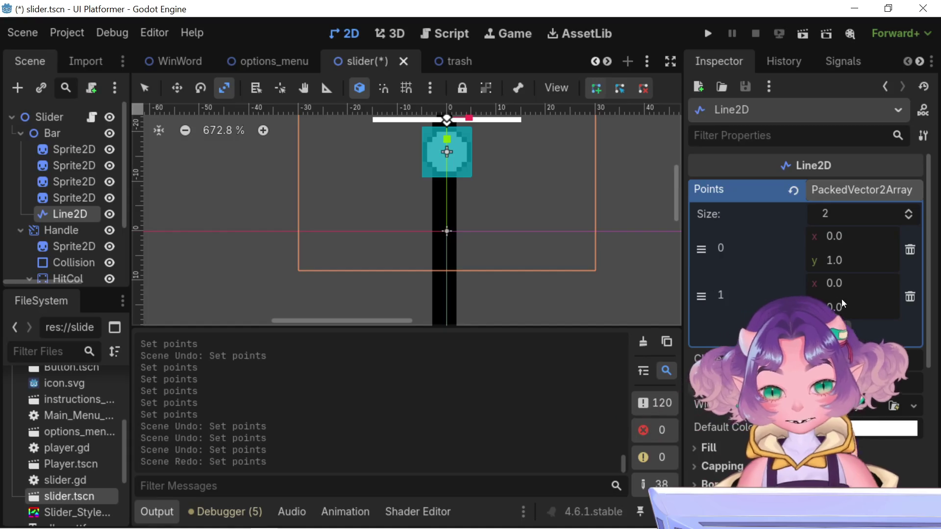
{"action": "scroll", "coordinate": [507, 199], "scroll_direction": "down", "scroll_amount": 4}
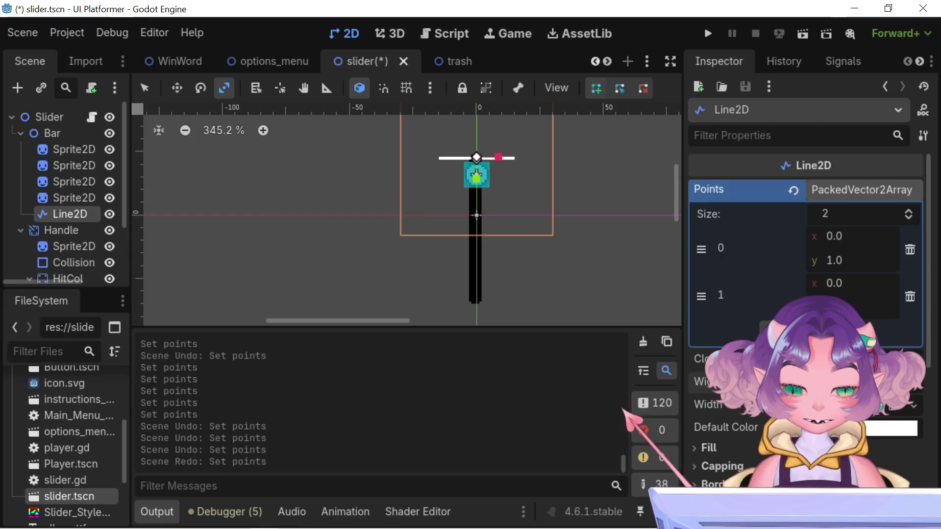
Set the Line2D's point 0 y to -38 in the Points array
{"action": "left_click", "coordinate": [833, 260]}
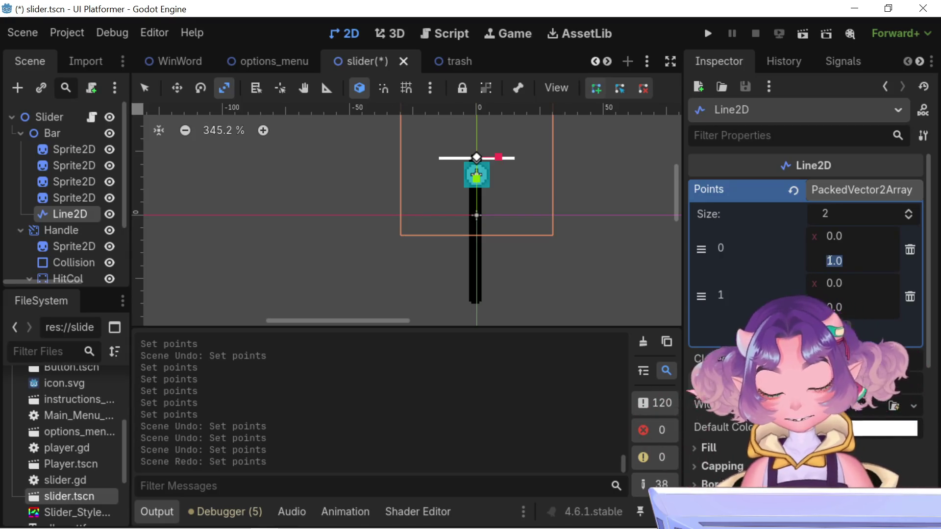
{"action": "type", "text": "4"}
{"action": "key", "text": "Return"}
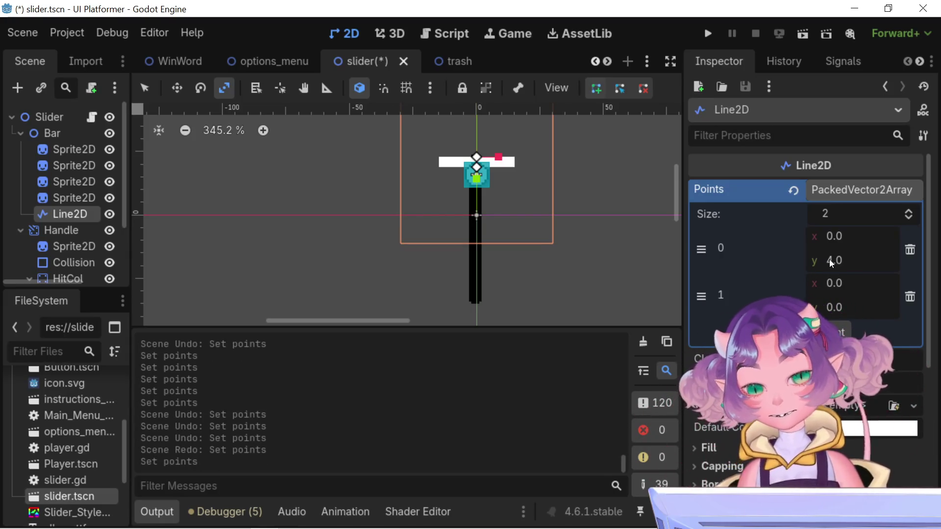
{"action": "left_click", "coordinate": [843, 263]}
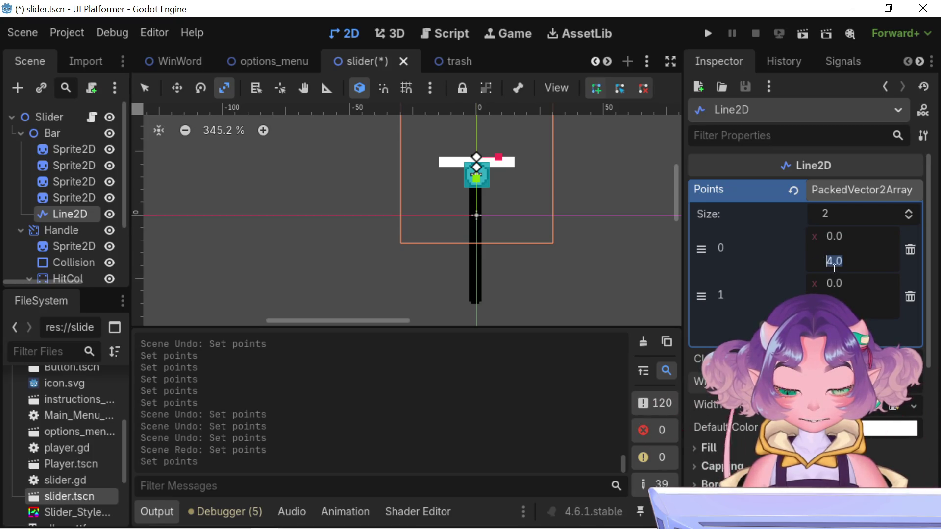
{"action": "type", "text": "-3"}
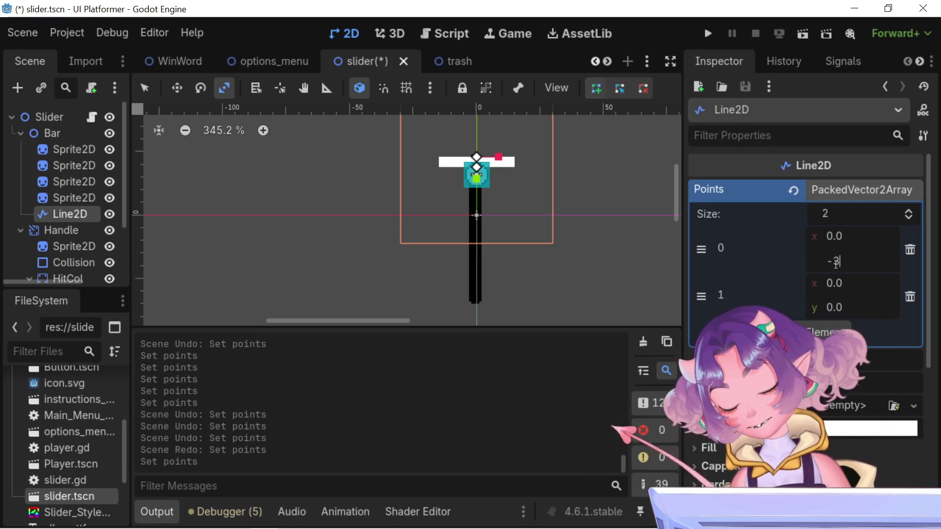
{"action": "type", "text": "8"}
{"action": "key", "text": "Return"}
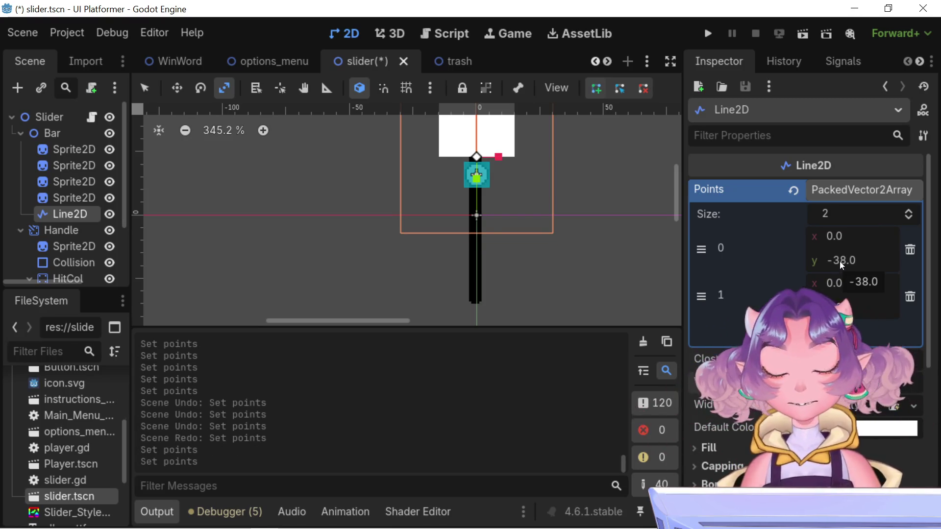
{"action": "key", "text": "ctrl+z"}
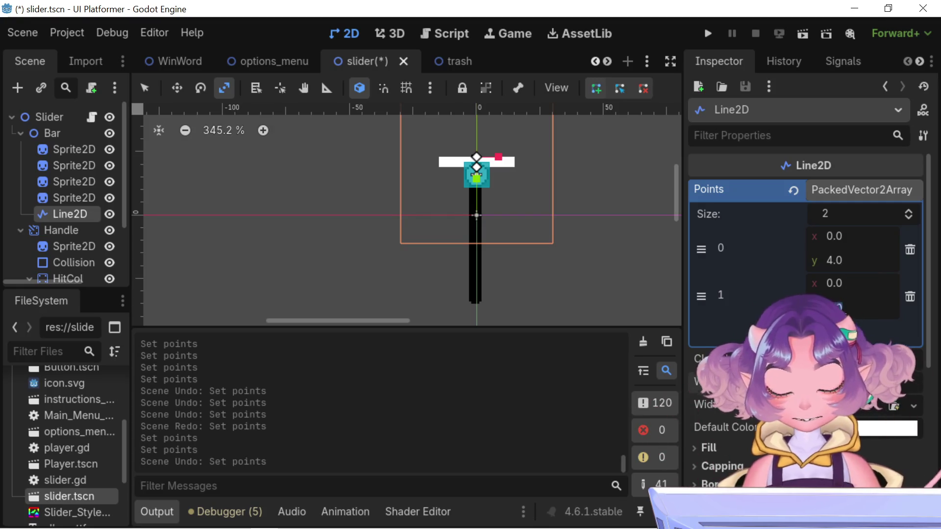
{"action": "type", "text": "-1"}
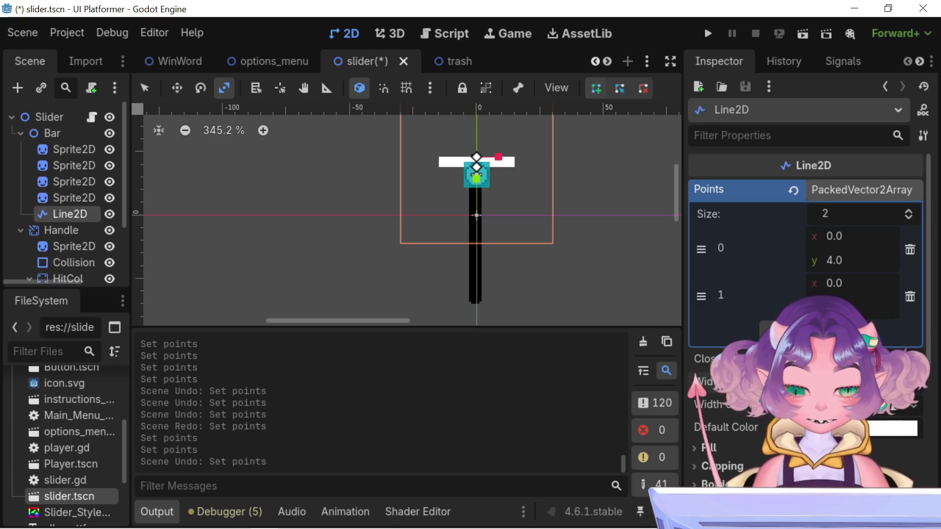
{"action": "left_click", "coordinate": [836, 263]}
{"action": "type", "text": "-"}
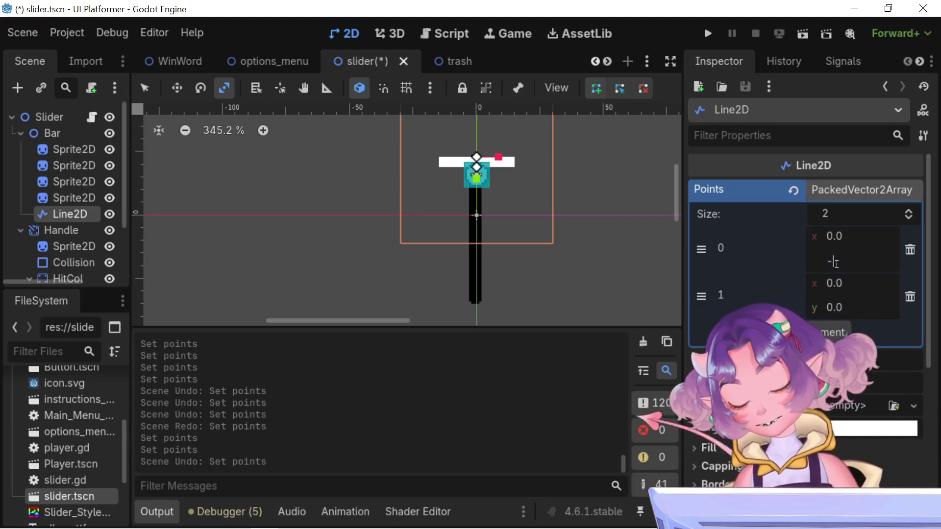
{"action": "type", "text": "38"}
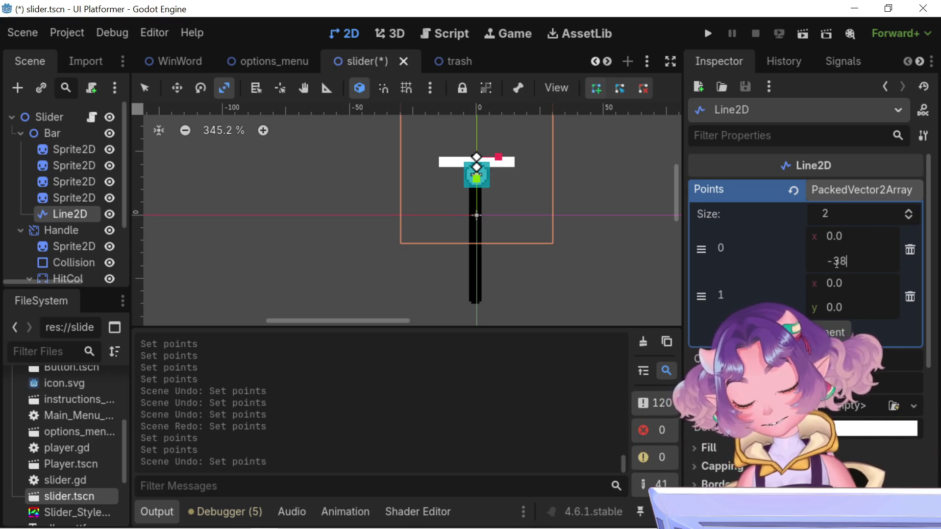
{"action": "key", "text": "Return"}
Set point 1's y to -10 and make the line much thinner
{"action": "left_click", "coordinate": [872, 308]}
{"action": "type", "text": "0.01"}
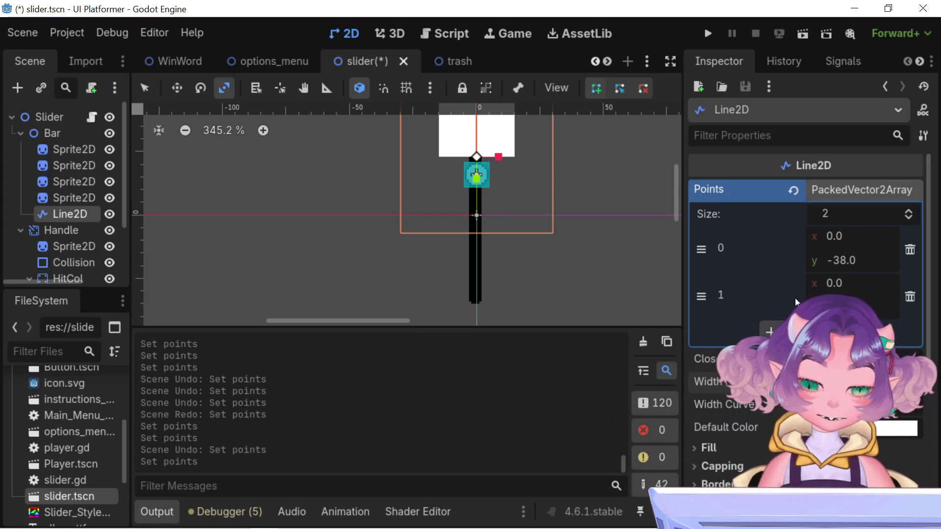
{"action": "left_click_drag", "start_coordinate": [477, 157], "coordinate": [476, 173]}
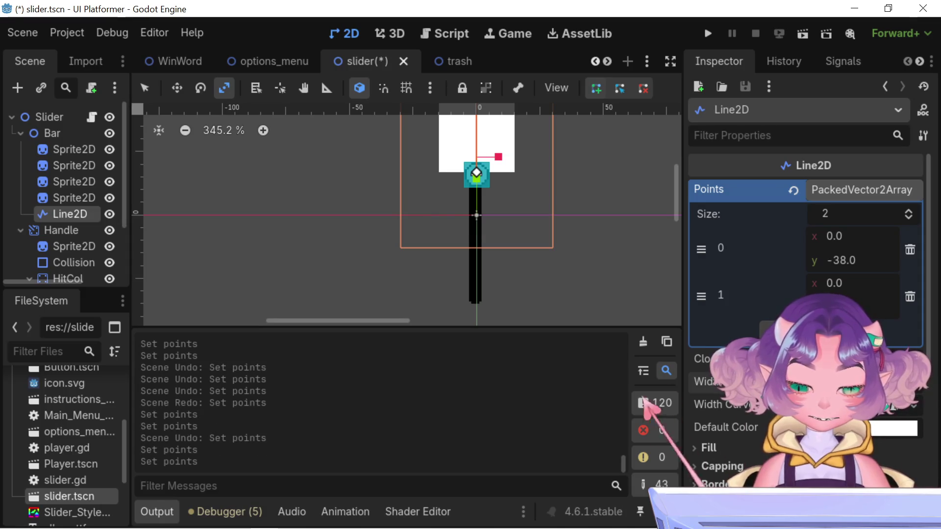
{"action": "left_click", "coordinate": [830, 313]}
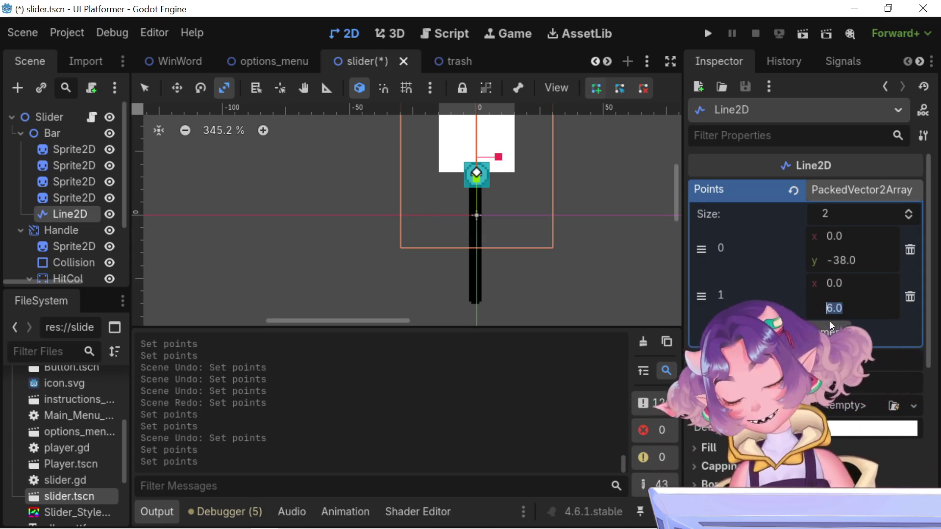
{"action": "type", "text": "-10"}
{"action": "key", "text": "Return"}
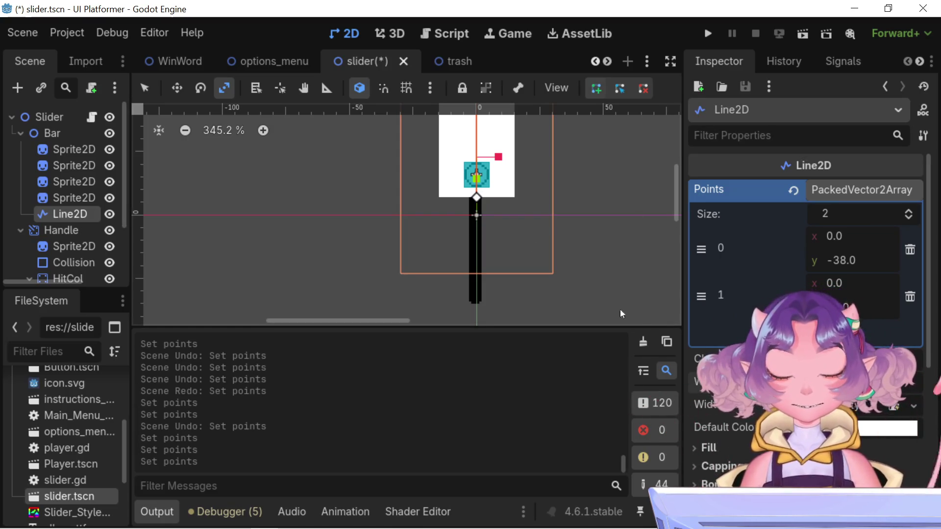
{"action": "scroll", "coordinate": [557, 234], "scroll_direction": "up", "scroll_amount": 1}
{"action": "scroll", "coordinate": [550, 216], "scroll_direction": "down", "scroll_amount": 3}
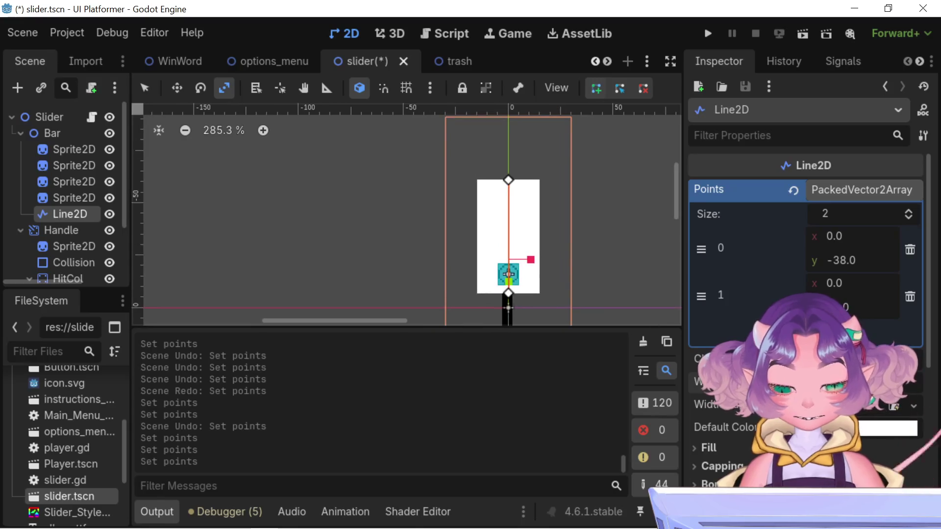
{"action": "left_click_drag", "start_coordinate": [862, 404], "coordinate": [767, 404]}
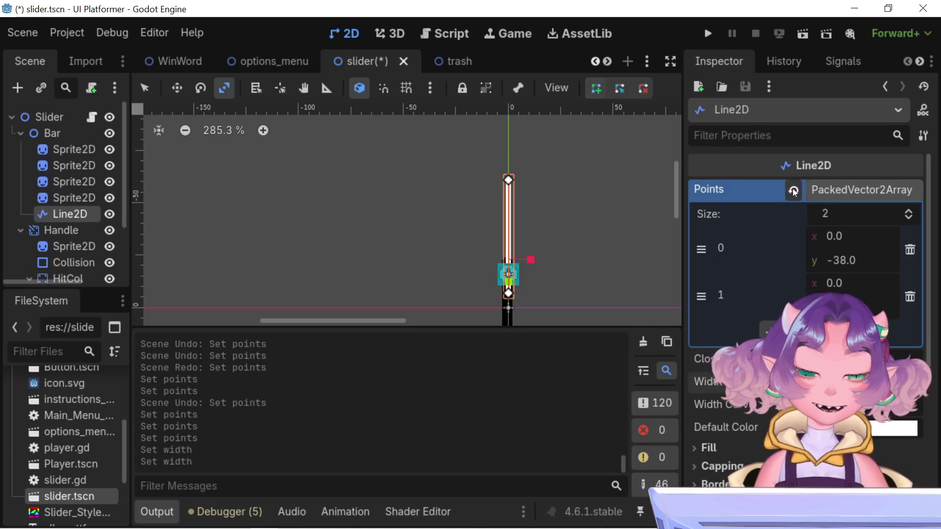
Revert the Line2D's Transform Position to the origin so it spans y -38 to 16
{"action": "mouse_move", "coordinate": [584, 215]}
{"action": "left_mouse_down"}
{"action": "mouse_move", "coordinate": [562, 162]}
{"action": "mouse_move", "coordinate": [525, 147]}
{"action": "mouse_move", "coordinate": [485, 232]}
{"action": "left_mouse_up"}
{"action": "scroll", "coordinate": [475, 162], "scroll_direction": "up", "scroll_amount": 3}
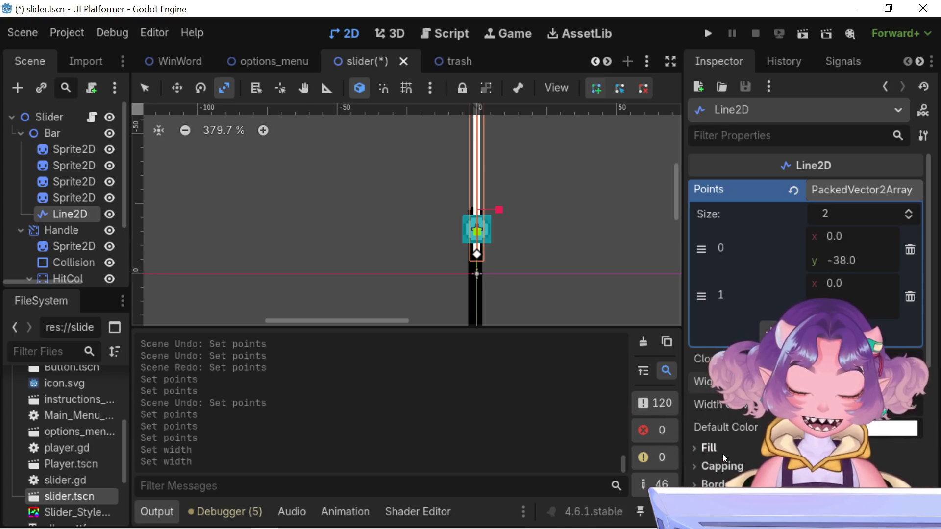
{"action": "scroll", "coordinate": [715, 470], "scroll_direction": "down", "scroll_amount": 3}
{"action": "left_click", "coordinate": [697, 395]}
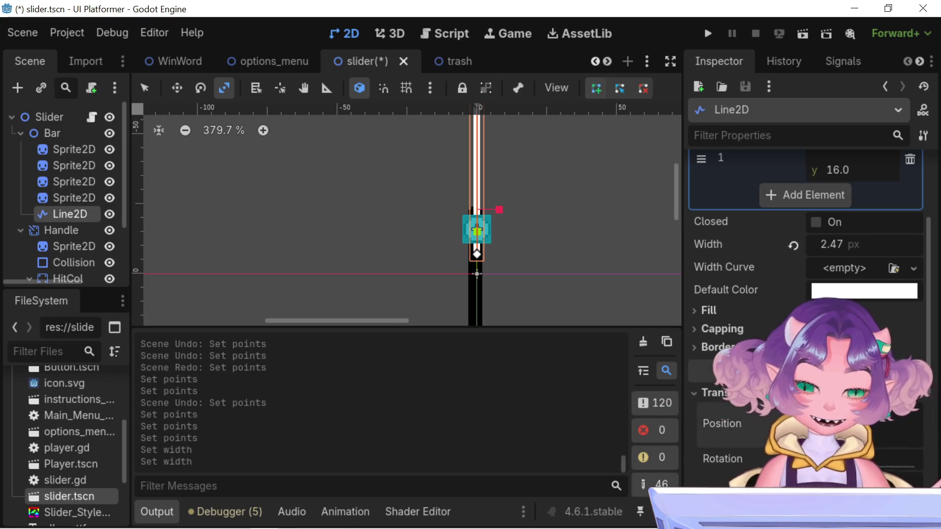
{"action": "left_click", "coordinate": [793, 424]}
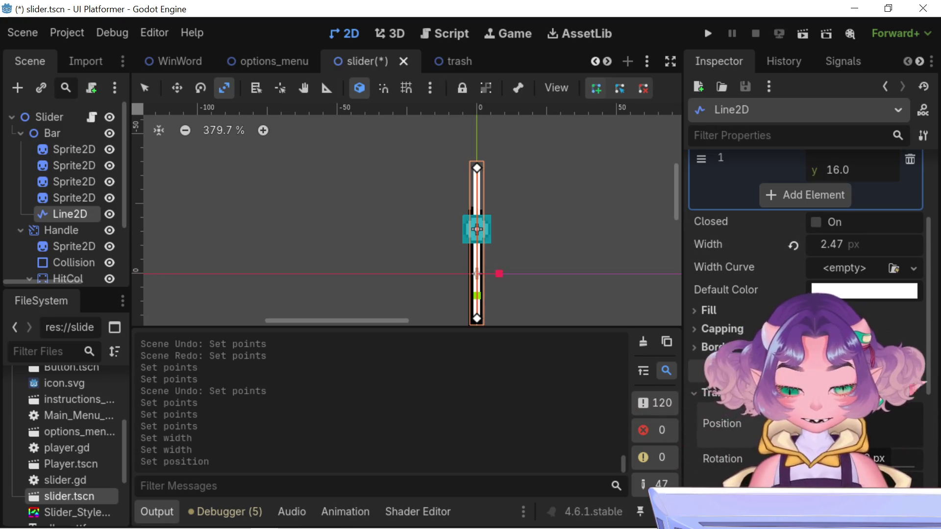
{"action": "mouse_move", "coordinate": [586, 275]}
{"action": "left_mouse_down"}
{"action": "mouse_move", "coordinate": [592, 185]}
{"action": "mouse_move", "coordinate": [609, 242]}
{"action": "mouse_move", "coordinate": [594, 204]}
{"action": "left_mouse_up"}
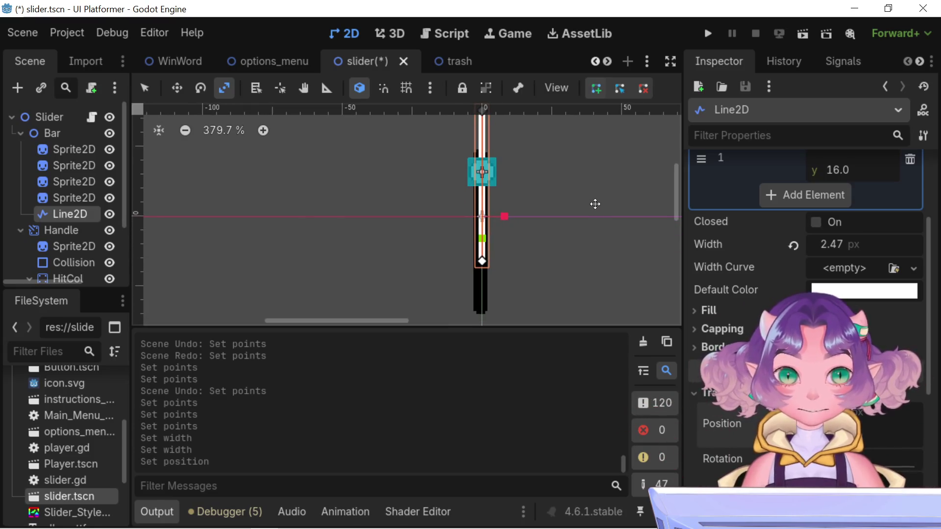
{"action": "scroll", "coordinate": [747, 325], "scroll_direction": "up", "scroll_amount": 4}
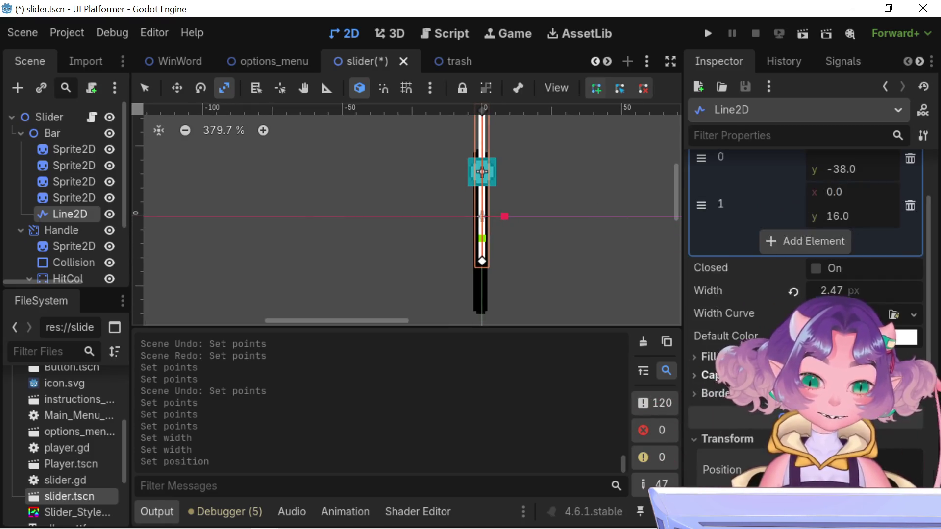
{"action": "scroll", "coordinate": [748, 325], "scroll_direction": "down", "scroll_amount": 5}
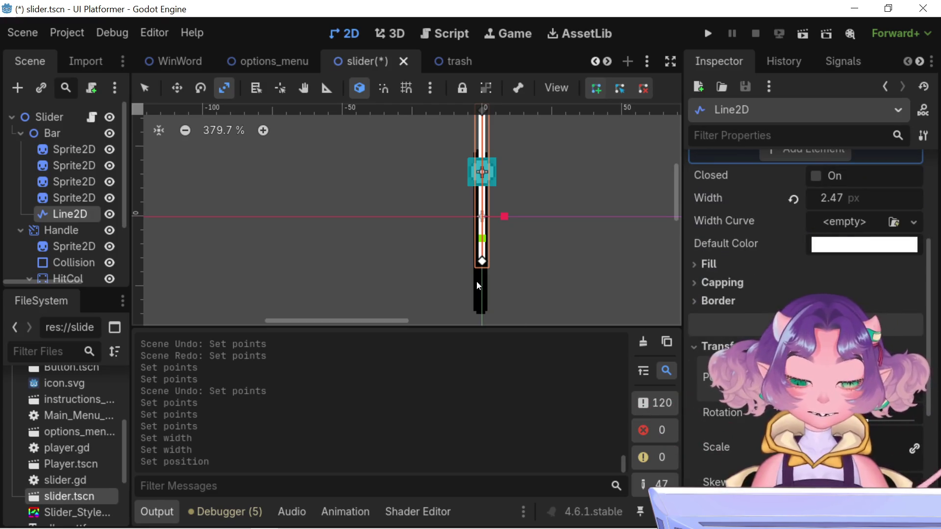
{"action": "scroll", "coordinate": [546, 269], "scroll_direction": "up", "scroll_amount": 3}
{"action": "scroll", "coordinate": [550, 275], "scroll_direction": "left", "scroll_amount": 1}
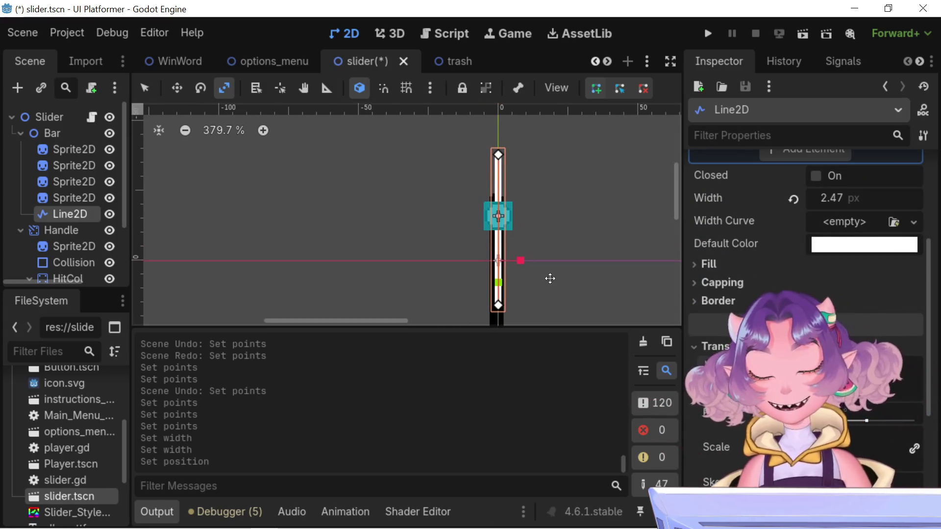
{"action": "scroll", "coordinate": [748, 325], "scroll_direction": "up", "scroll_amount": 3}
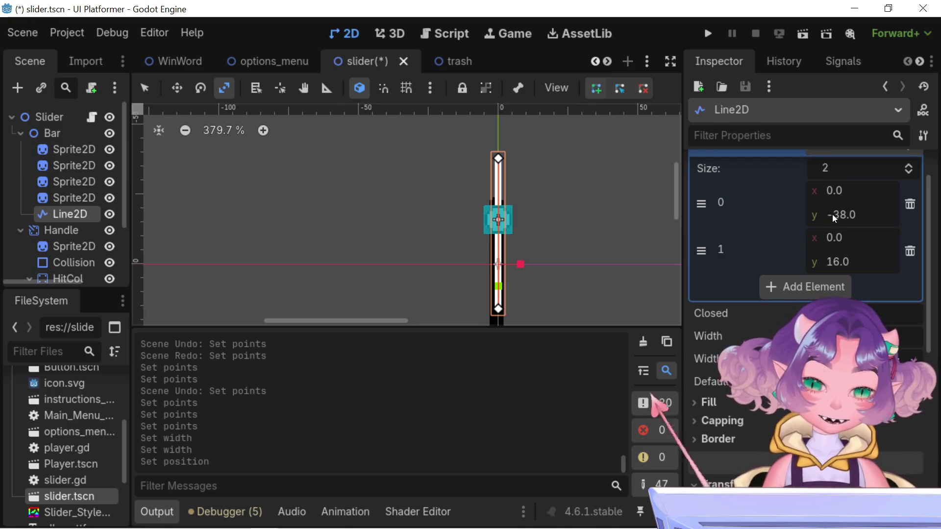
Drag point 0's y to -21.615 so the line's top meets the bar's top
{"action": "left_click_drag", "start_coordinate": [541, 200], "coordinate": [555, 124]}
{"action": "scroll", "coordinate": [806, 235], "scroll_direction": "down", "scroll_amount": 4}
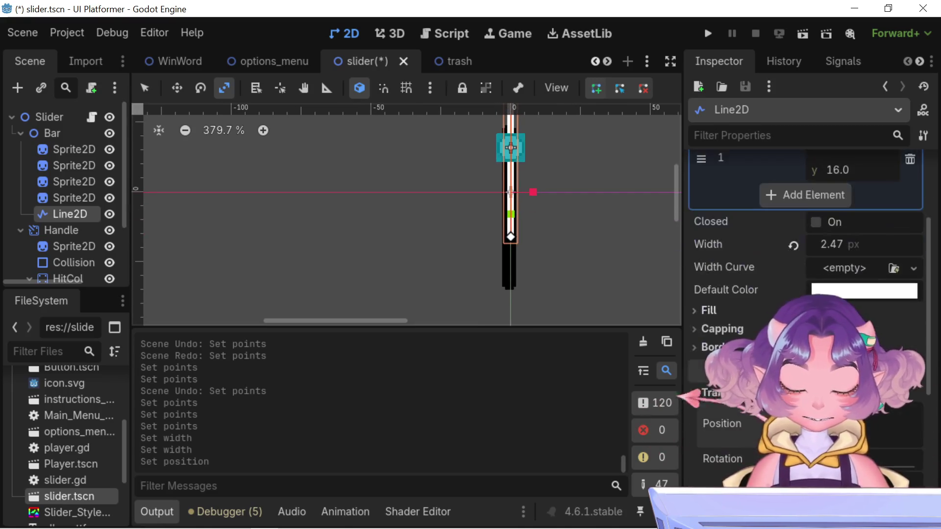
{"action": "scroll", "coordinate": [805, 235], "scroll_direction": "up", "scroll_amount": 4}
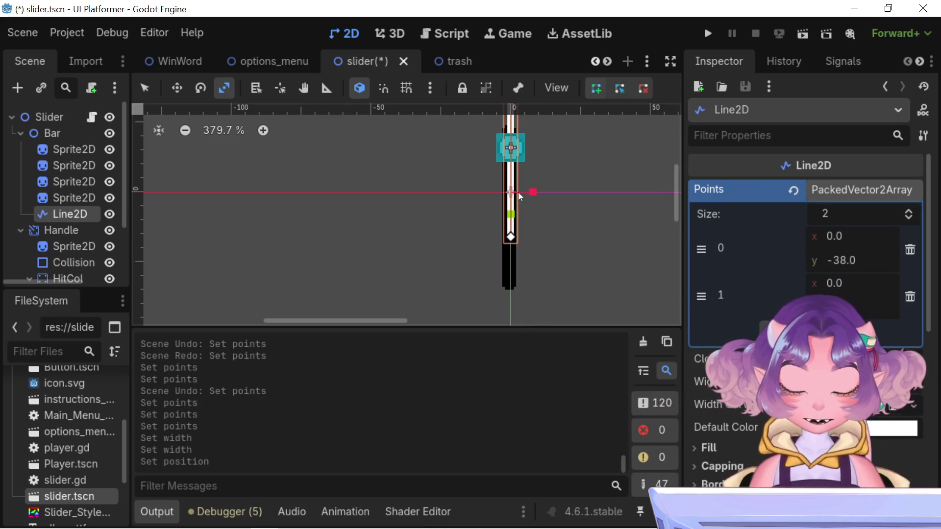
{"action": "scroll", "coordinate": [519, 192], "scroll_direction": "up", "scroll_amount": 1}
{"action": "scroll", "coordinate": [529, 240], "scroll_direction": "down", "scroll_amount": 4}
{"action": "scroll", "coordinate": [521, 216], "scroll_direction": "down", "scroll_amount": 2}
{"action": "scroll", "coordinate": [531, 199], "scroll_direction": "up", "scroll_amount": 5}
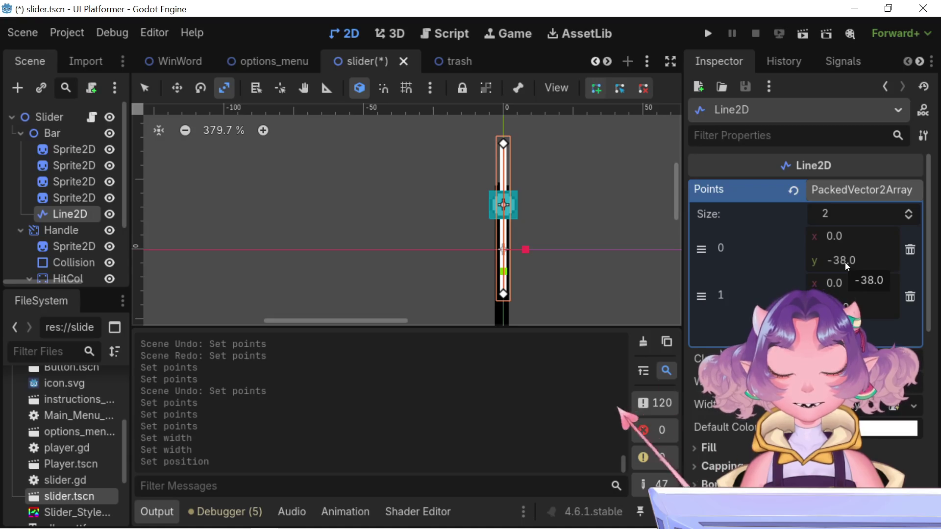
{"action": "left_click_drag", "start_coordinate": [845, 263], "coordinate": [938, 262]}
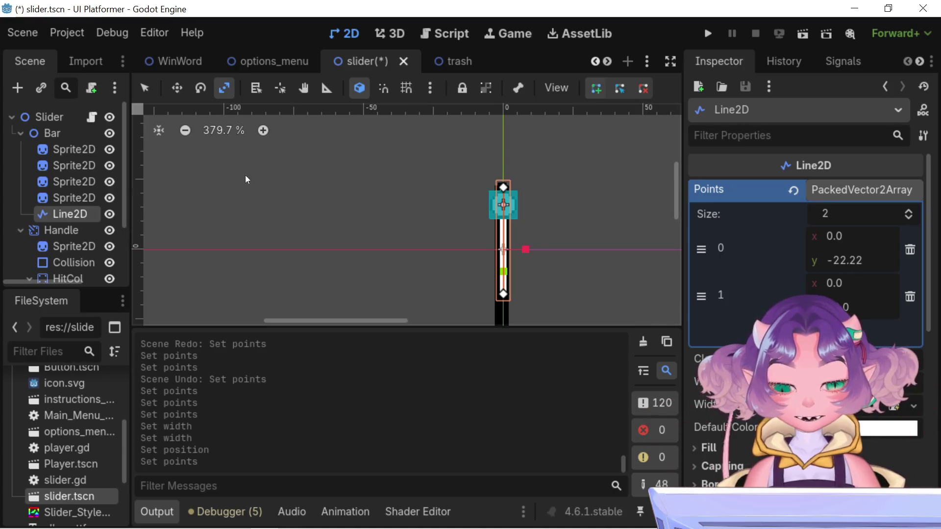
{"action": "scroll", "coordinate": [501, 161], "scroll_direction": "up", "scroll_amount": 9}
{"action": "left_click_drag", "start_coordinate": [842, 257], "coordinate": [841, 258]}
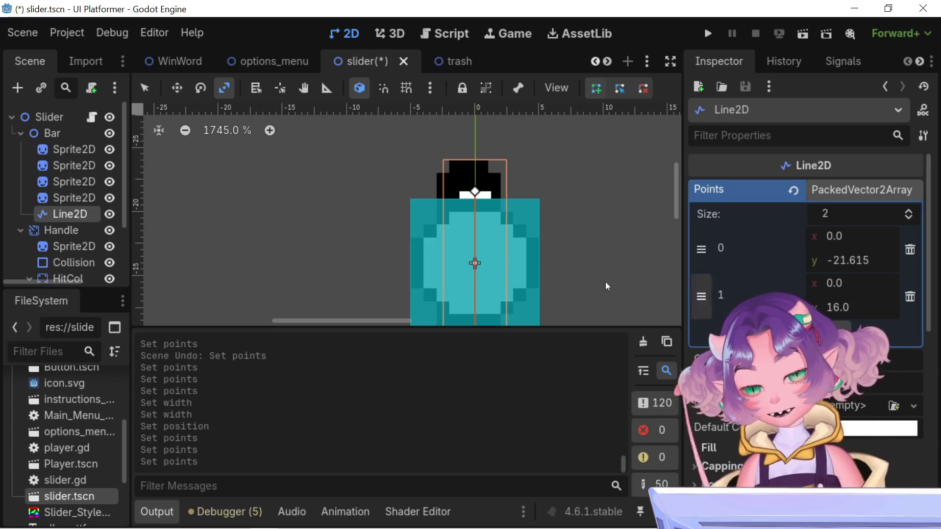
{"action": "scroll", "coordinate": [454, 248], "scroll_direction": "down", "scroll_amount": 4}
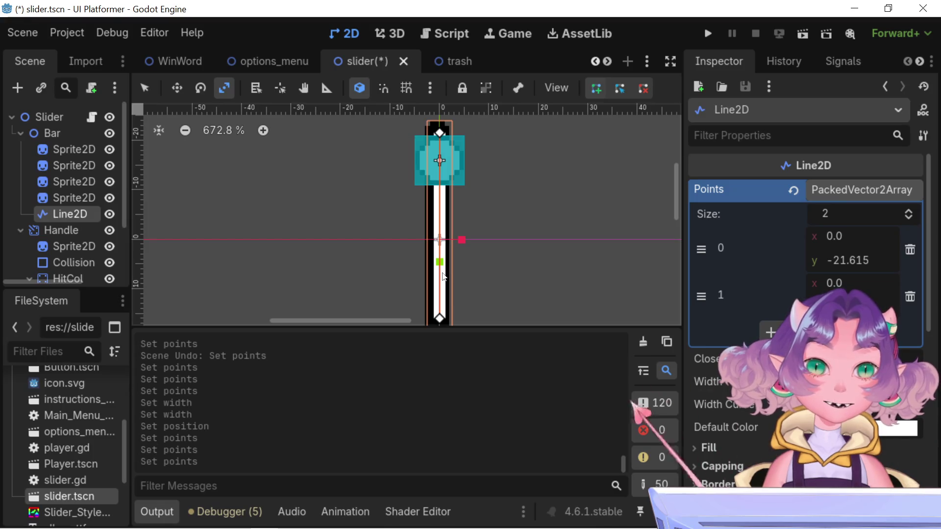
{"action": "scroll", "coordinate": [733, 416], "scroll_direction": "down", "scroll_amount": 5}
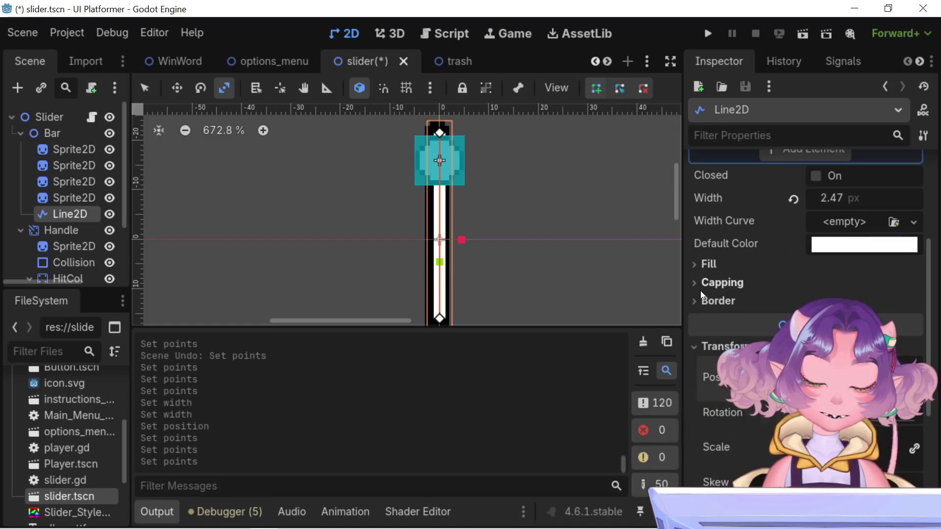
{"action": "scroll", "coordinate": [733, 416], "scroll_direction": "up", "scroll_amount": 4}
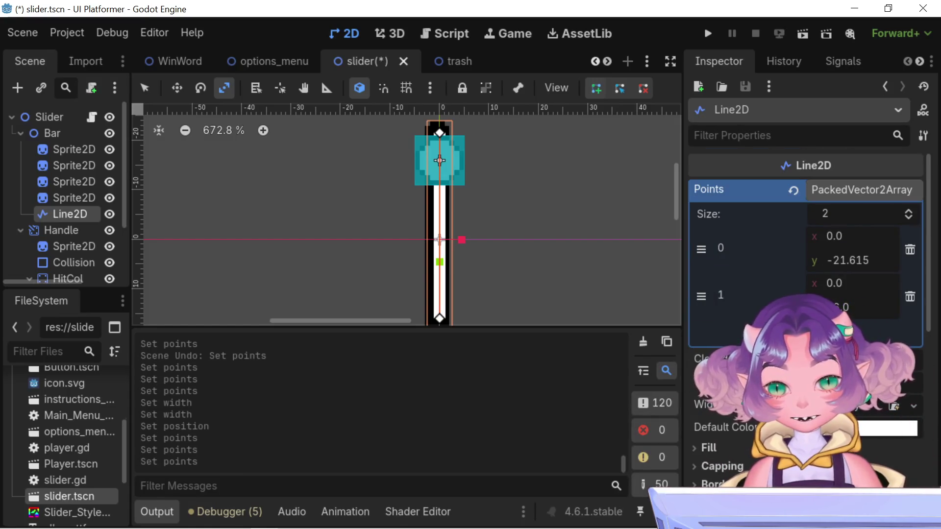
{"action": "scroll", "coordinate": [725, 355], "scroll_direction": "down", "scroll_amount": 4}
{"action": "scroll", "coordinate": [725, 355], "scroll_direction": "down", "scroll_amount": 3}
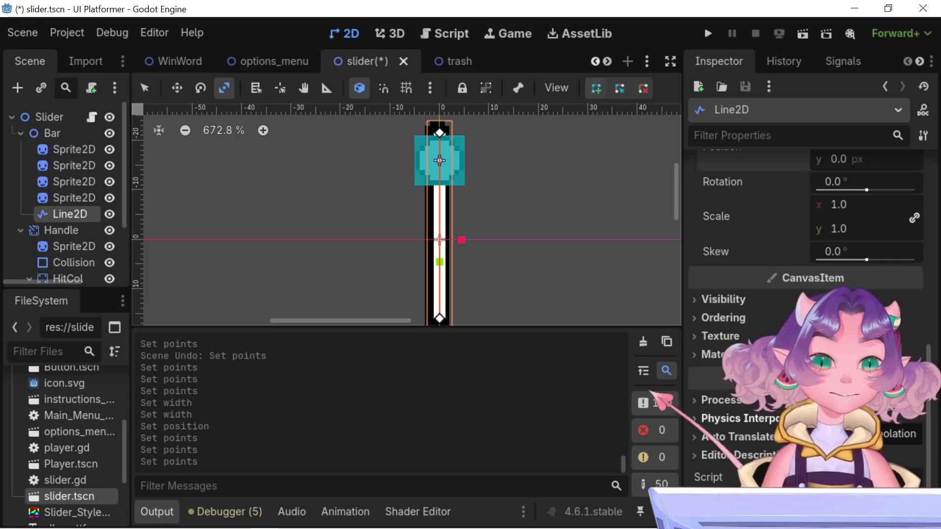
{"action": "scroll", "coordinate": [725, 355], "scroll_direction": "up", "scroll_amount": 1}
{"action": "scroll", "coordinate": [726, 353], "scroll_direction": "up", "scroll_amount": 1}
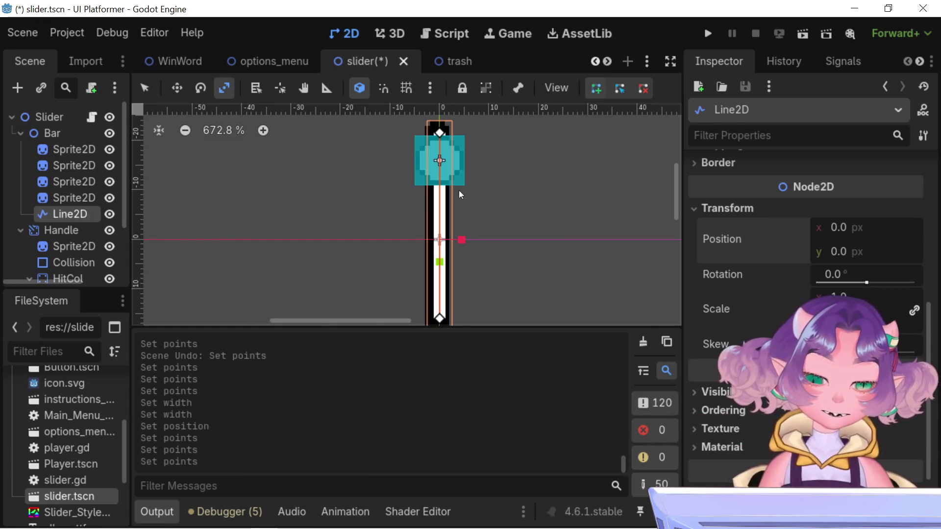
{"action": "scroll", "coordinate": [460, 255], "scroll_direction": "down", "scroll_amount": 3}
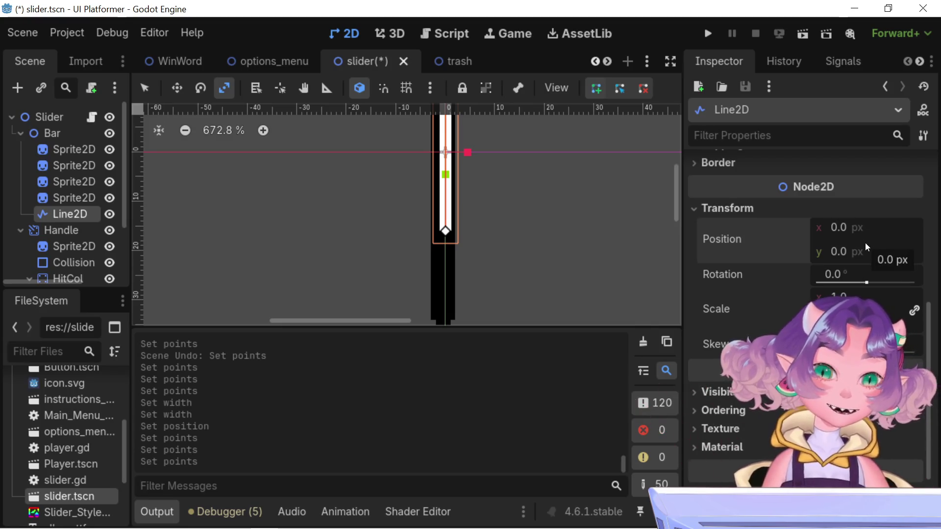
{"action": "scroll", "coordinate": [766, 424], "scroll_direction": "down", "scroll_amount": 3}
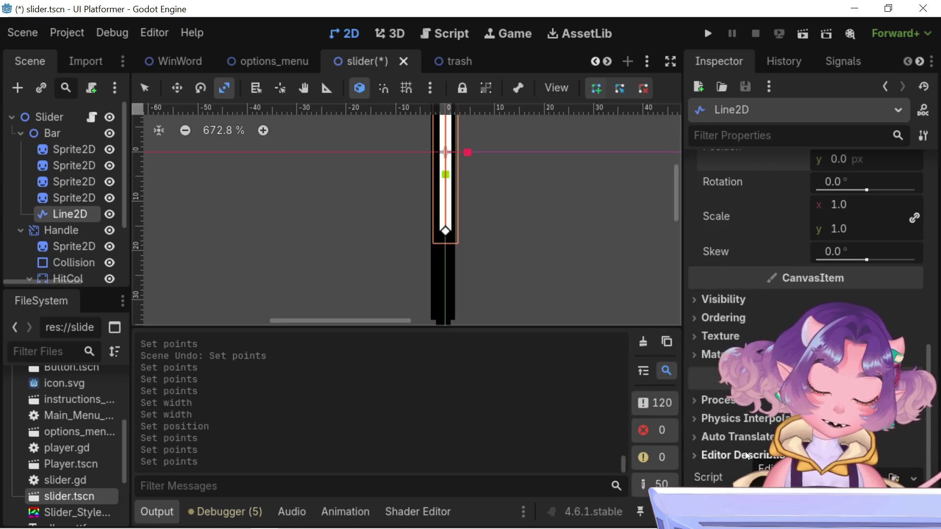
{"action": "left_click", "coordinate": [727, 442]}
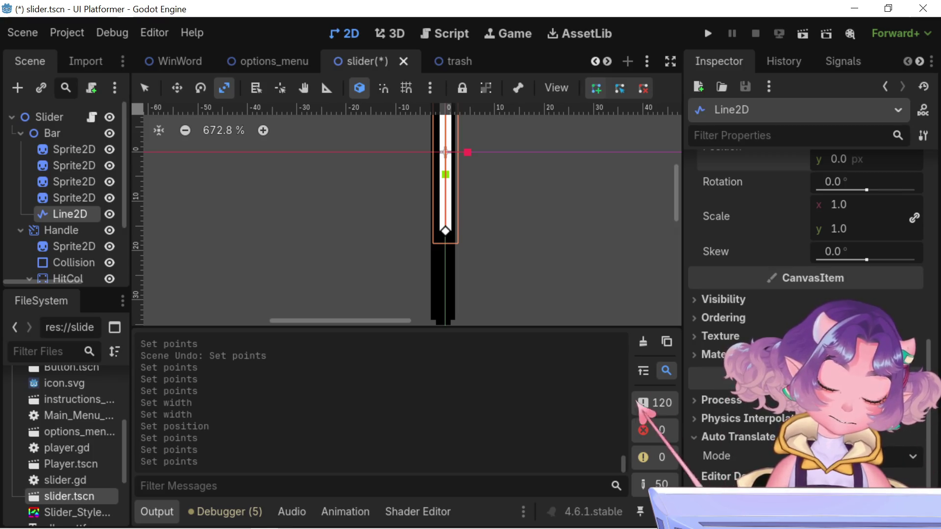
{"action": "left_click", "coordinate": [723, 439]}
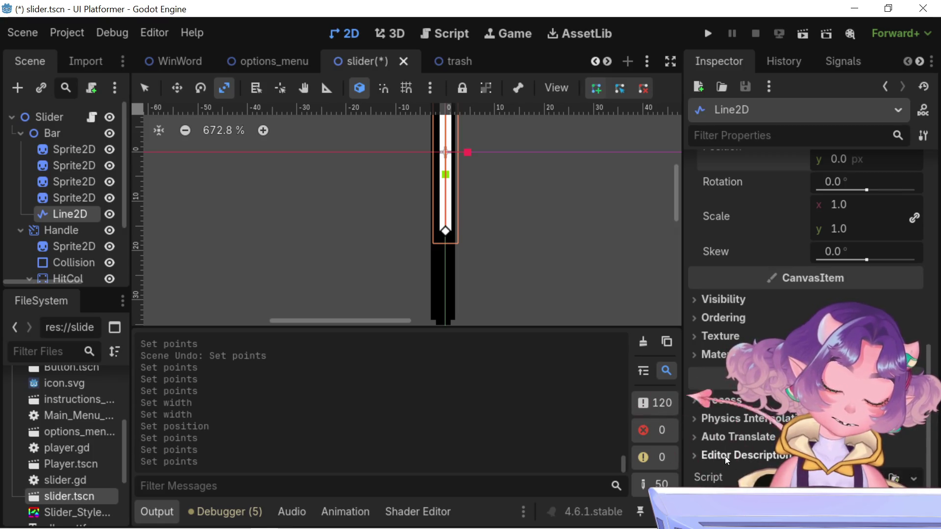
{"action": "scroll", "coordinate": [725, 451], "scroll_direction": "up", "scroll_amount": 5}
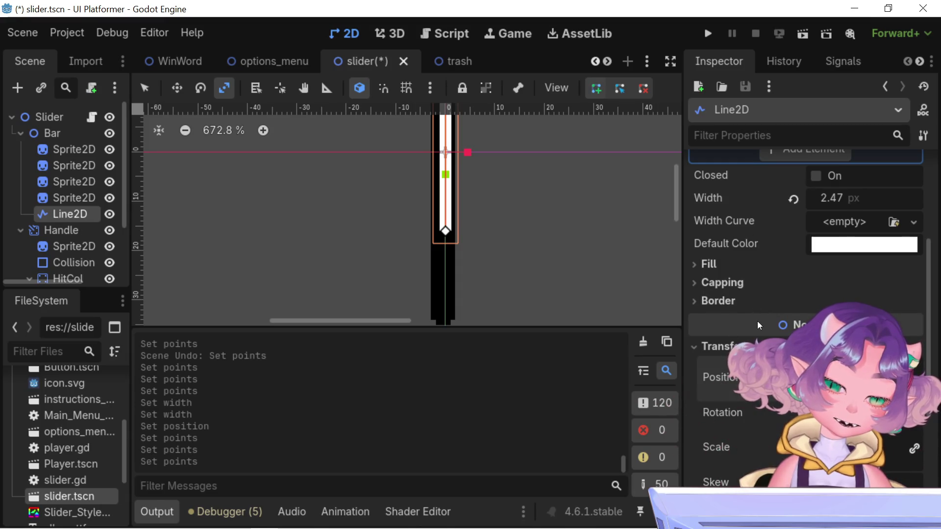
{"action": "scroll", "coordinate": [759, 329], "scroll_direction": "down", "scroll_amount": 3}
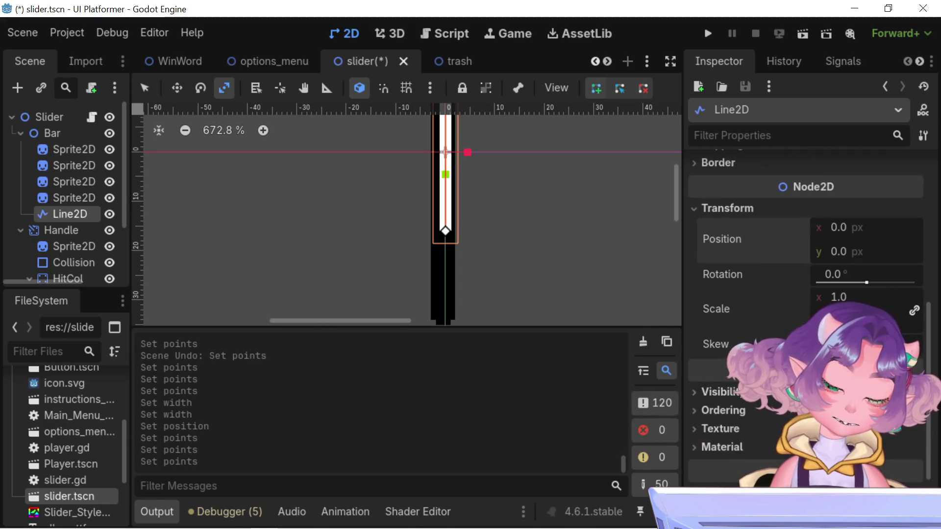
{"action": "left_click", "coordinate": [720, 392]}
{"action": "left_click", "coordinate": [720, 392]}
{"action": "left_click", "coordinate": [715, 410]}
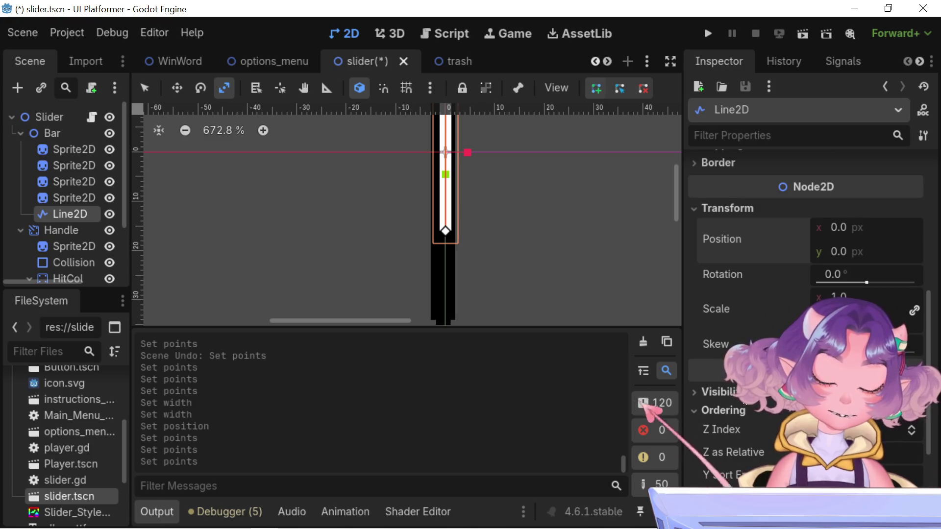
{"action": "scroll", "coordinate": [743, 405], "scroll_direction": "up", "scroll_amount": 5}
{"action": "scroll", "coordinate": [743, 405], "scroll_direction": "up", "scroll_amount": 3}
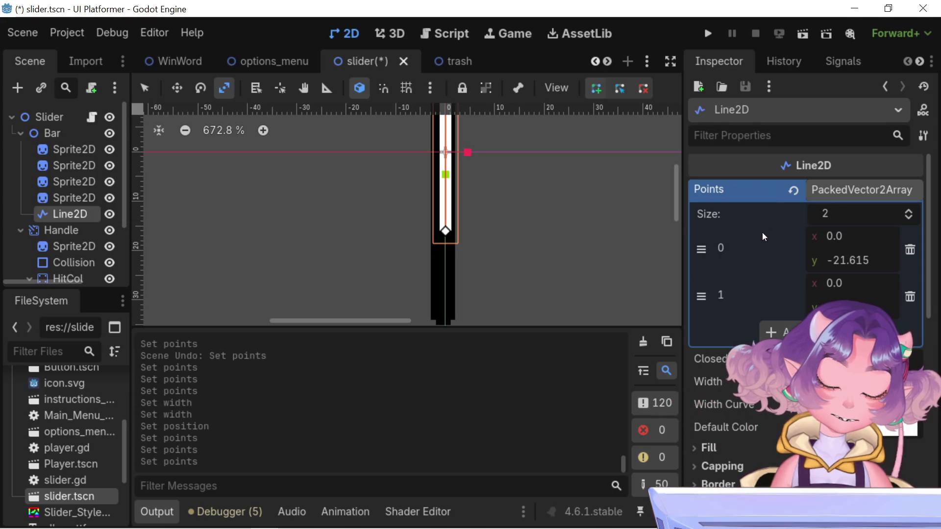
{"action": "scroll", "coordinate": [762, 254], "scroll_direction": "down", "scroll_amount": 2}
{"action": "scroll", "coordinate": [765, 275], "scroll_direction": "down", "scroll_amount": 1}
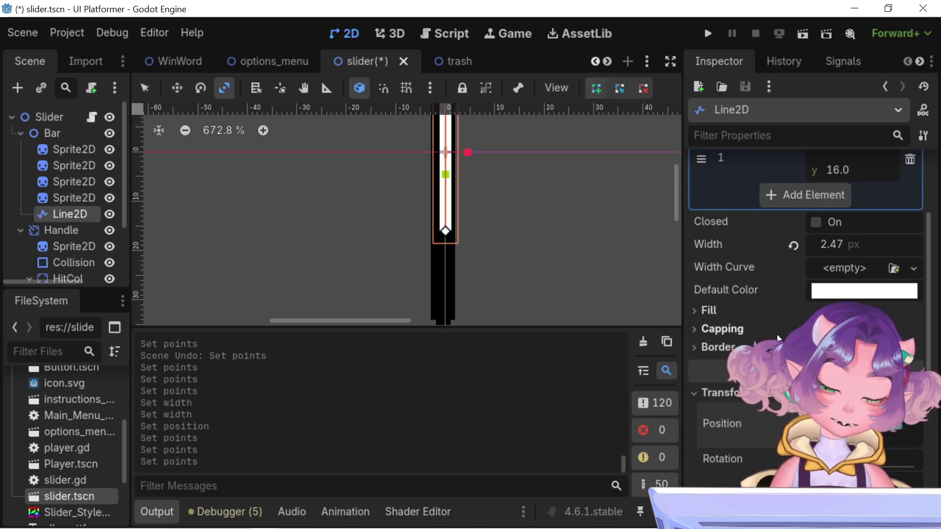
{"action": "scroll", "coordinate": [777, 337], "scroll_direction": "down", "scroll_amount": 6}
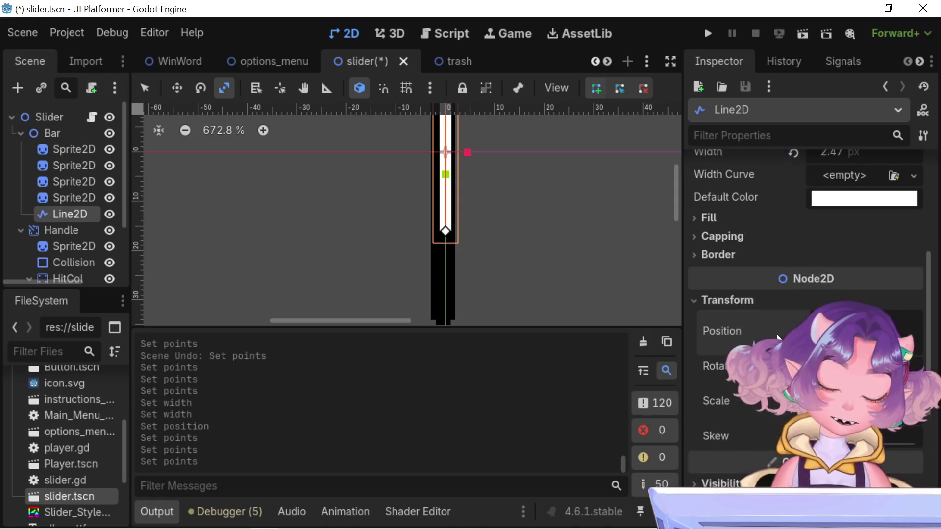
{"action": "scroll", "coordinate": [777, 334], "scroll_direction": "up", "scroll_amount": 6}
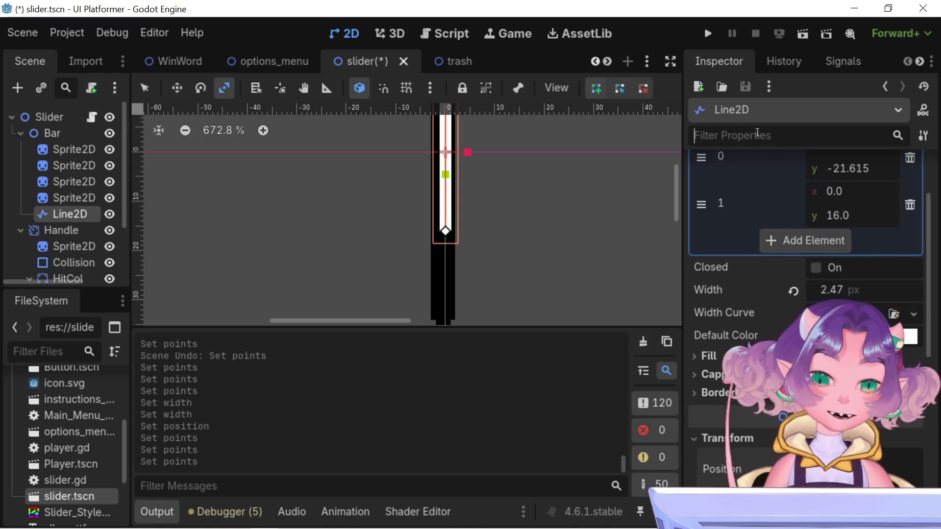
{"action": "left_click", "coordinate": [757, 132]}
{"action": "type", "text": "path"}
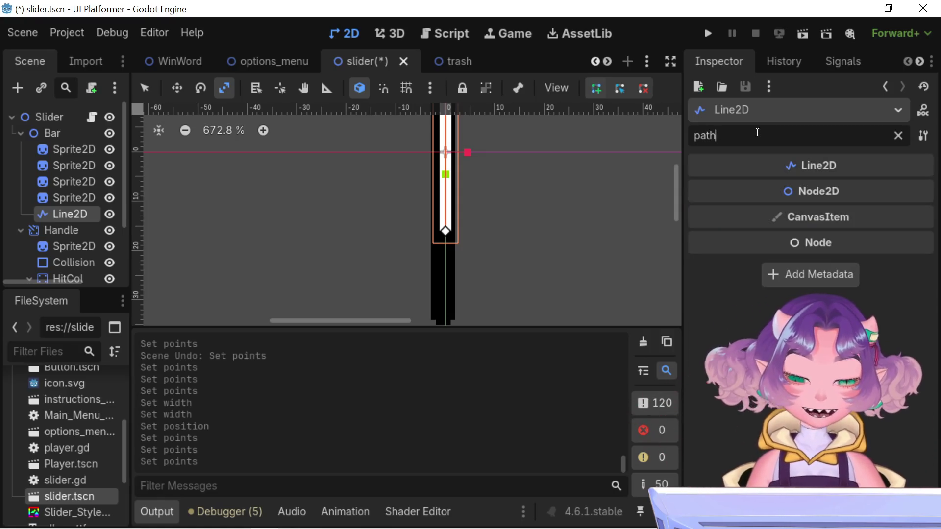
{"action": "key", "text": "BackSpace"}
{"action": "key", "text": "BackSpace"}
{"action": "key", "text": "BackSpace"}
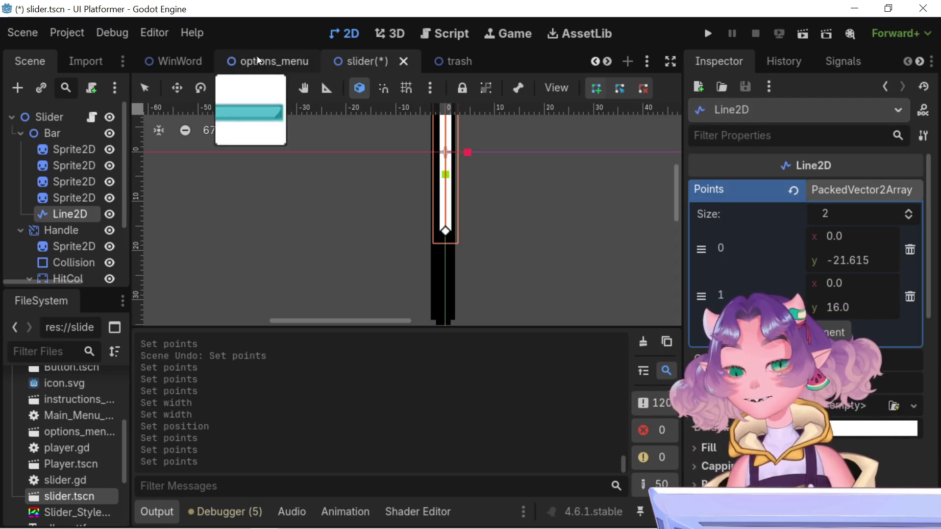
{"action": "left_click", "coordinate": [595, 63]}
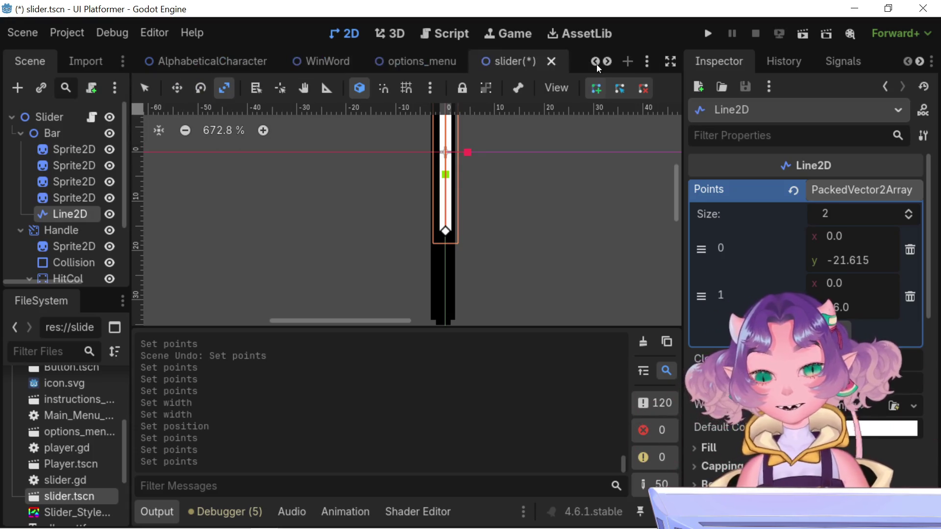
{"action": "left_click", "coordinate": [596, 63]}
{"action": "left_click", "coordinate": [596, 62]}
{"action": "left_click", "coordinate": [595, 62]}
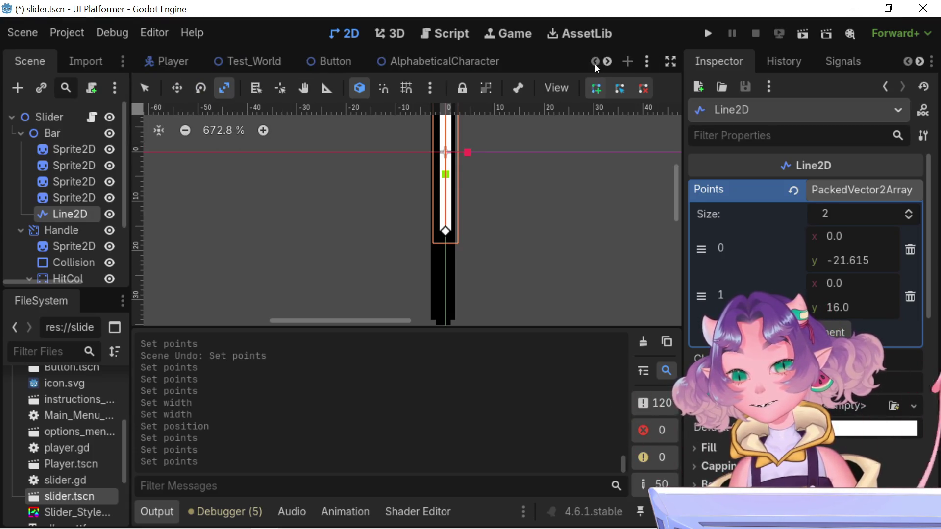
{"action": "left_click", "coordinate": [334, 59]}
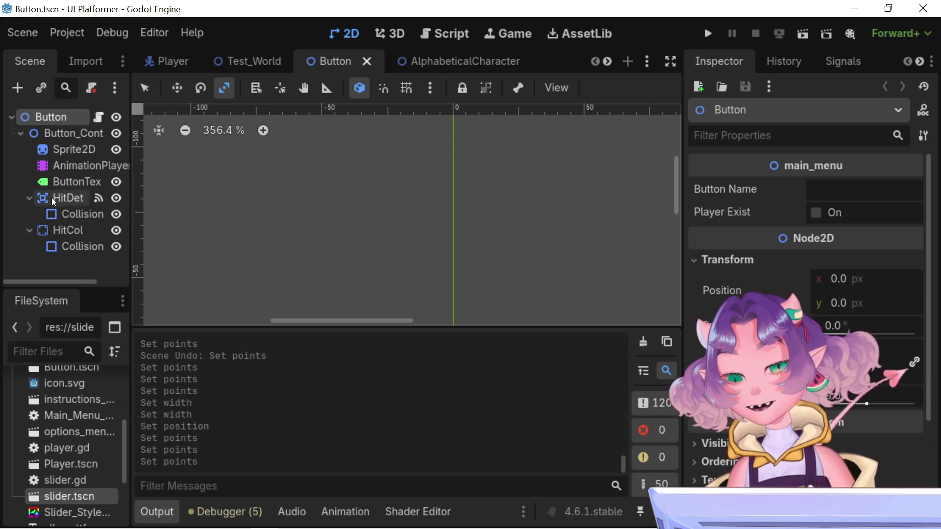
{"action": "left_click", "coordinate": [263, 61]}
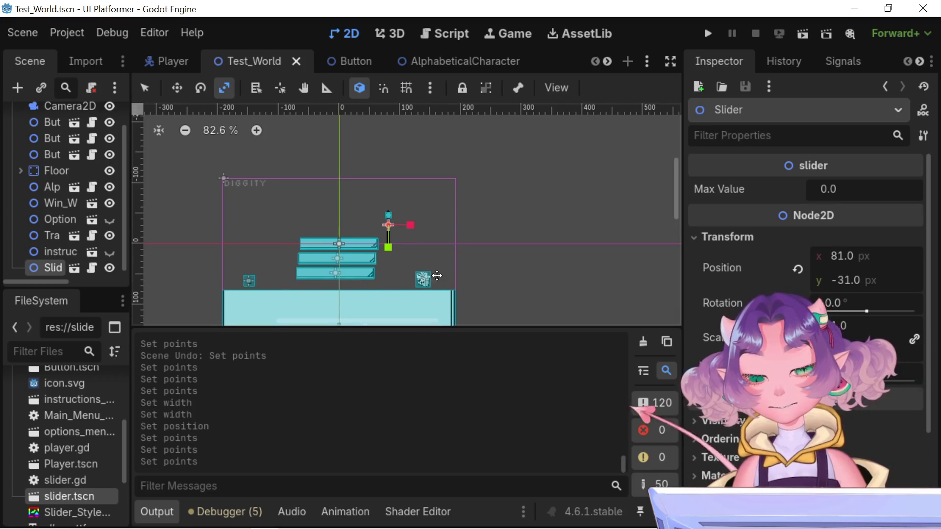
{"action": "scroll", "coordinate": [436, 279], "scroll_direction": "down", "scroll_amount": 3}
{"action": "scroll", "coordinate": [470, 254], "scroll_direction": "up", "scroll_amount": 1}
{"action": "left_click_drag", "start_coordinate": [410, 133], "coordinate": [445, 154]}
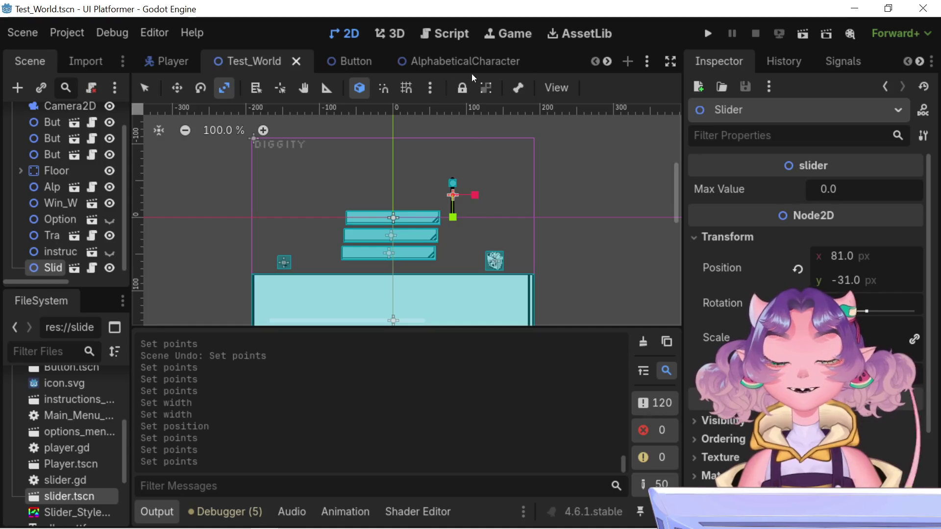
{"action": "left_click", "coordinate": [471, 61]}
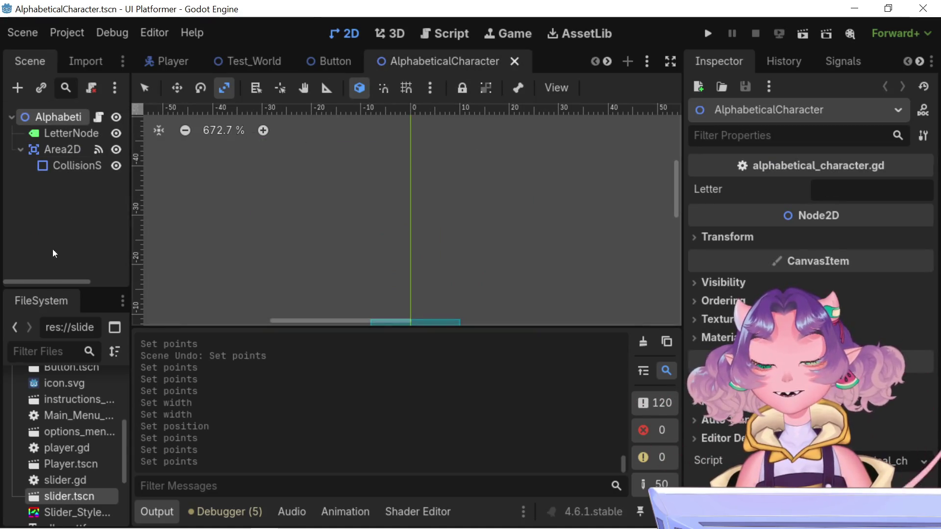
{"action": "left_click", "coordinate": [607, 62]}
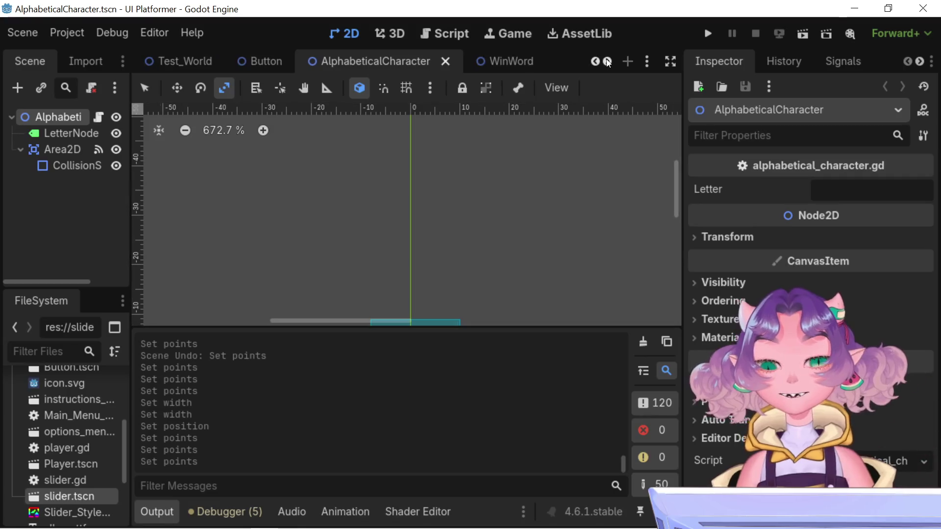
{"action": "left_click", "coordinate": [607, 61]}
{"action": "left_click", "coordinate": [607, 61]}
{"action": "left_click", "coordinate": [607, 61]}
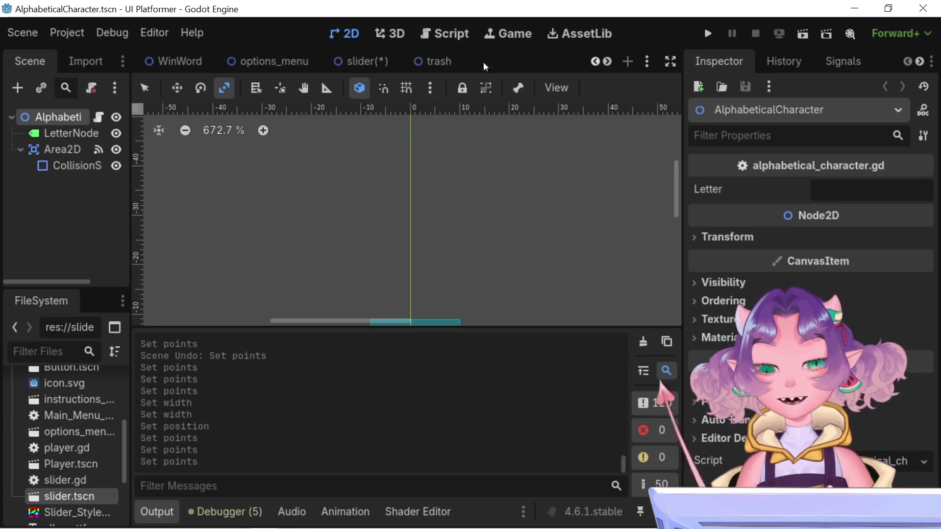
{"action": "left_click", "coordinate": [355, 66]}
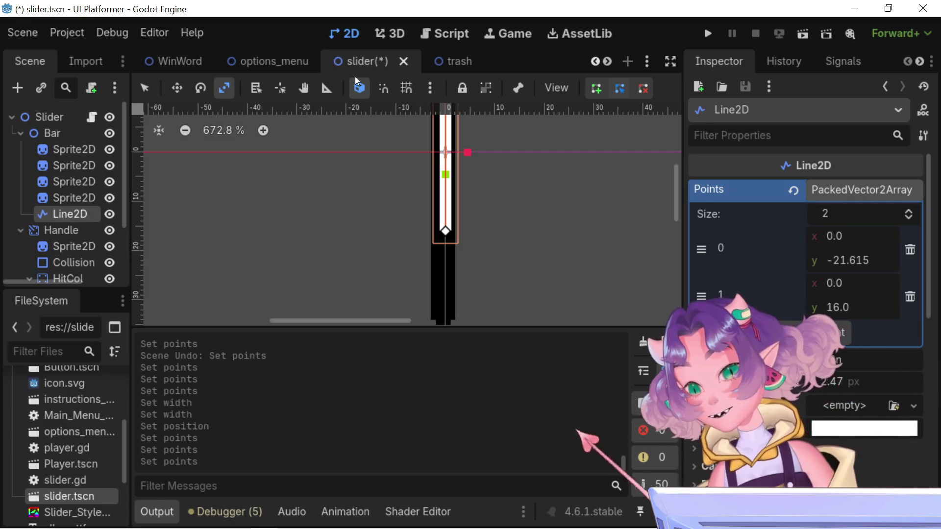
Search the node types for 'path' and add a Path2D child node
{"action": "left_click", "coordinate": [17, 89]}
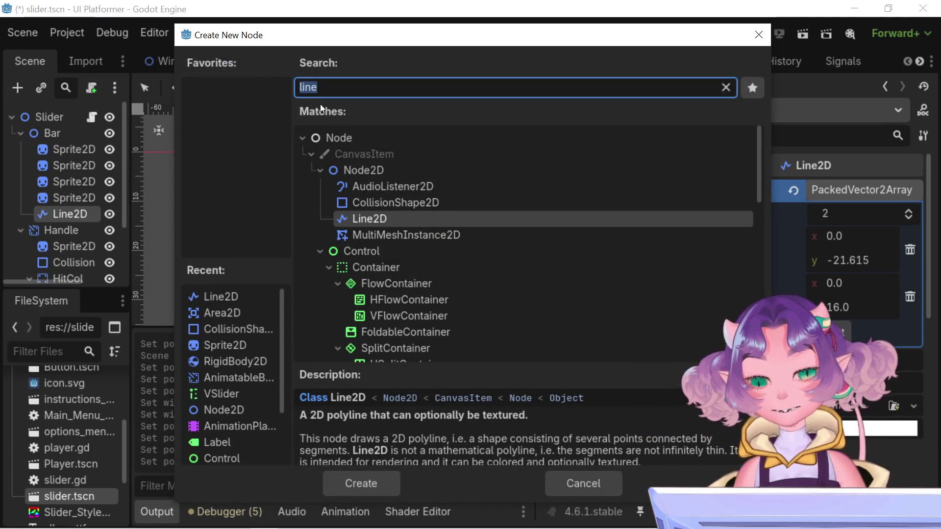
{"action": "type", "text": "path"}
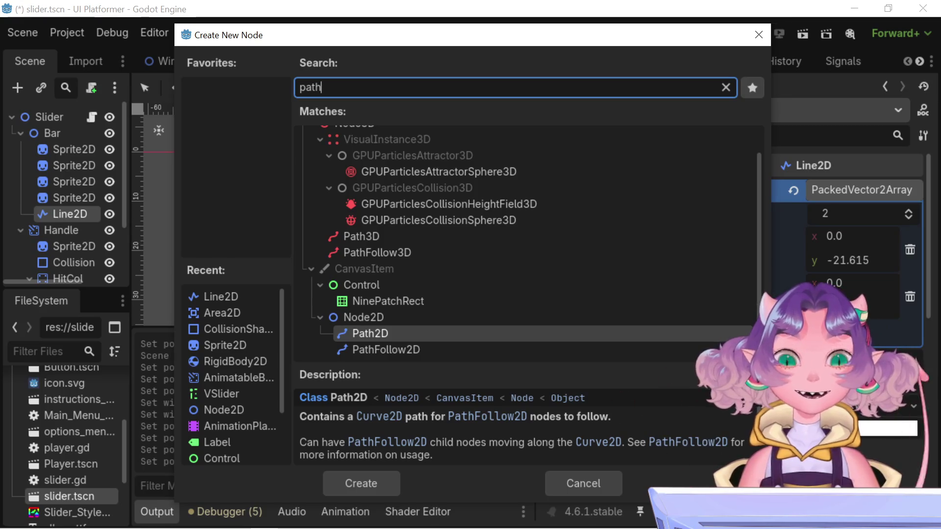
{"action": "double_click", "coordinate": [406, 335]}
Move Path2D above Line2D, delete the Line2D, and select Path2D
{"action": "left_click_drag", "start_coordinate": [52, 227], "coordinate": [54, 207]}
{"action": "right_click", "coordinate": [54, 232]}
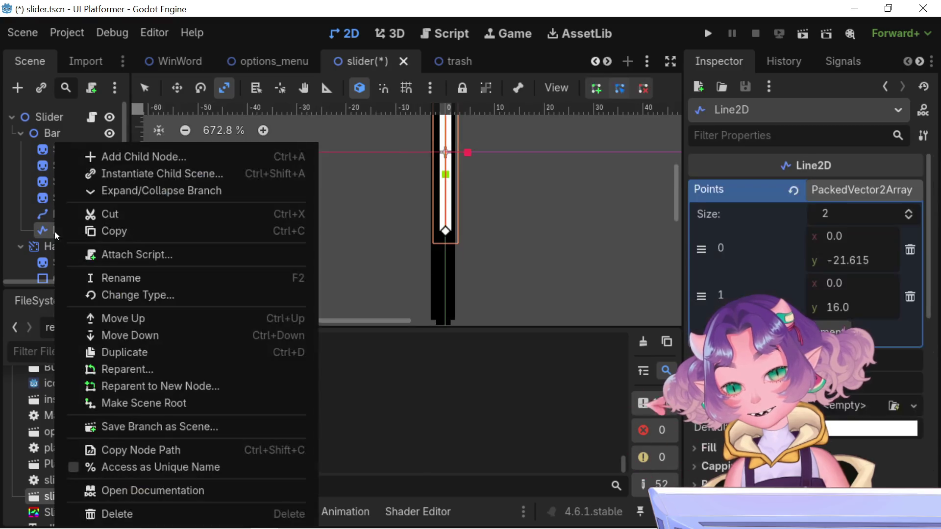
{"action": "left_click", "coordinate": [112, 514]}
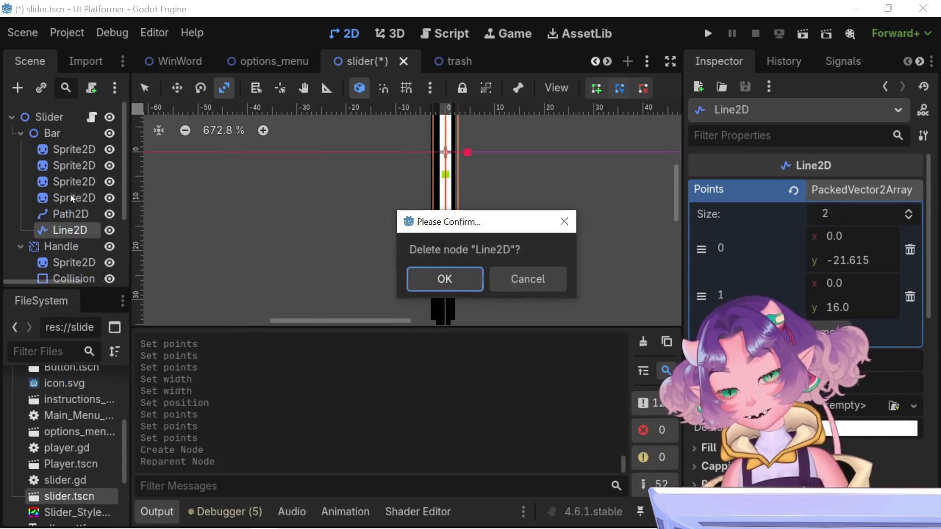
{"action": "left_click", "coordinate": [444, 279]}
{"action": "left_click", "coordinate": [53, 212]}
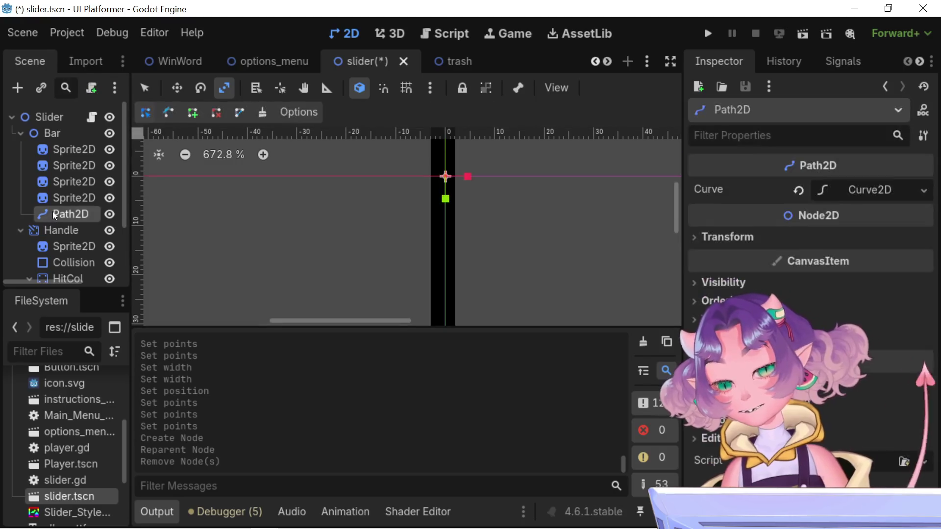
{"action": "scroll", "coordinate": [561, 251], "scroll_direction": "down", "scroll_amount": 9}
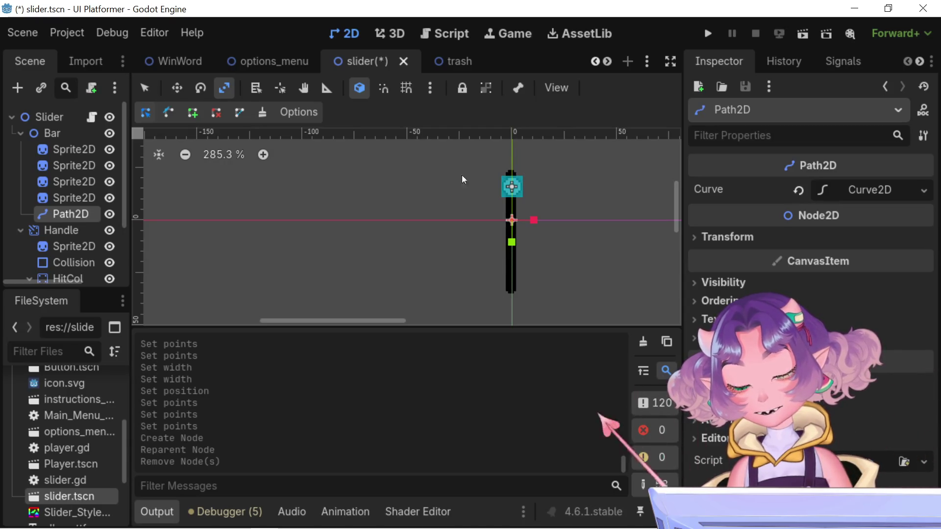
Add a PathFollow2D child under Path2D and check its properties
{"action": "left_click", "coordinate": [20, 89]}
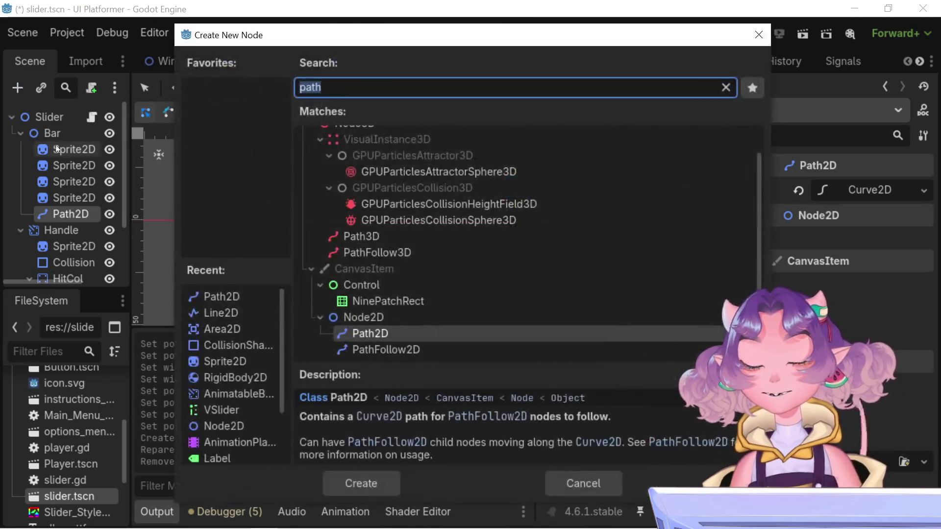
{"action": "double_click", "coordinate": [378, 346]}
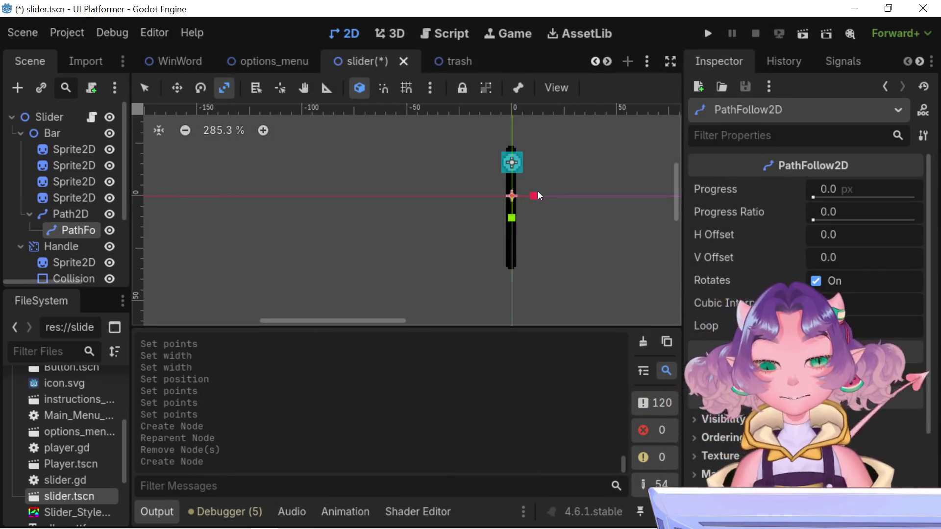
{"action": "left_click", "coordinate": [61, 216]}
{"action": "left_click", "coordinate": [70, 231]}
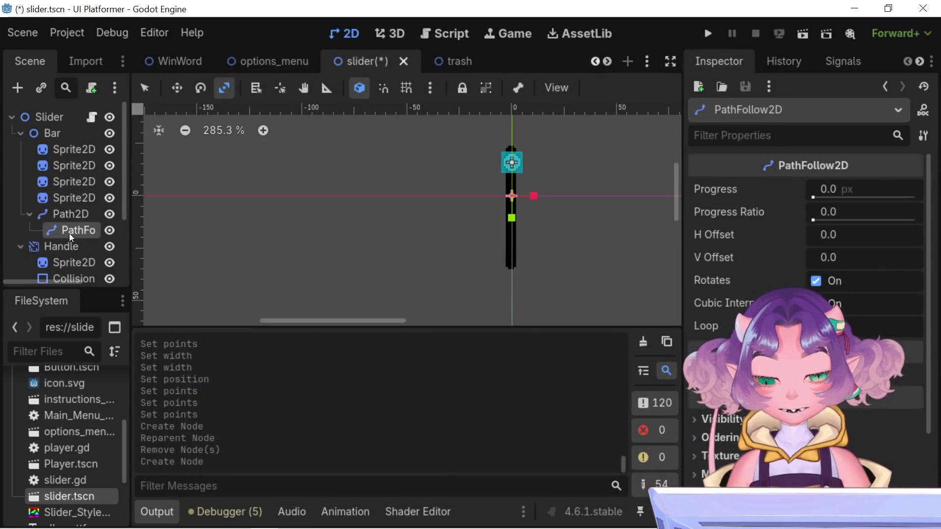
Select Path2D again and bring up its Curve resource options
{"action": "left_click", "coordinate": [43, 217]}
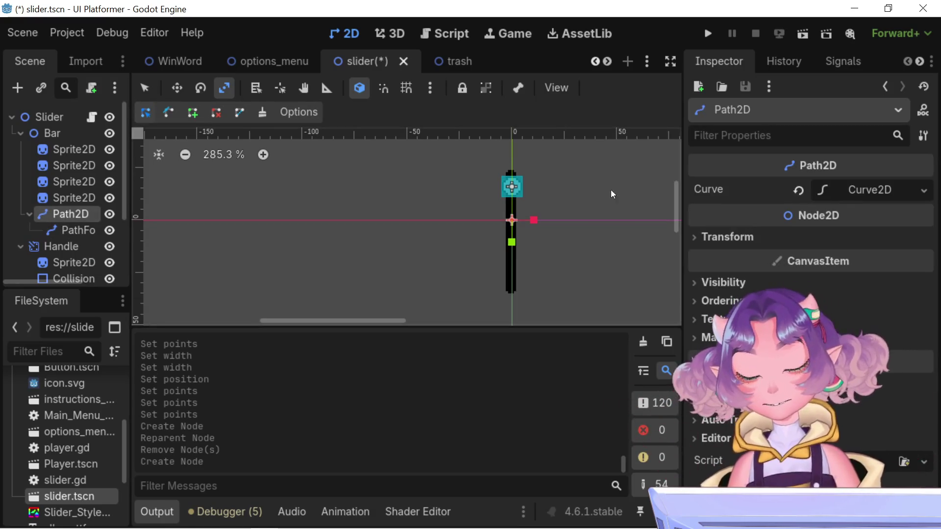
{"action": "scroll", "coordinate": [533, 214], "scroll_direction": "up", "scroll_amount": 1}
{"action": "scroll", "coordinate": [509, 172], "scroll_direction": "up", "scroll_amount": 1}
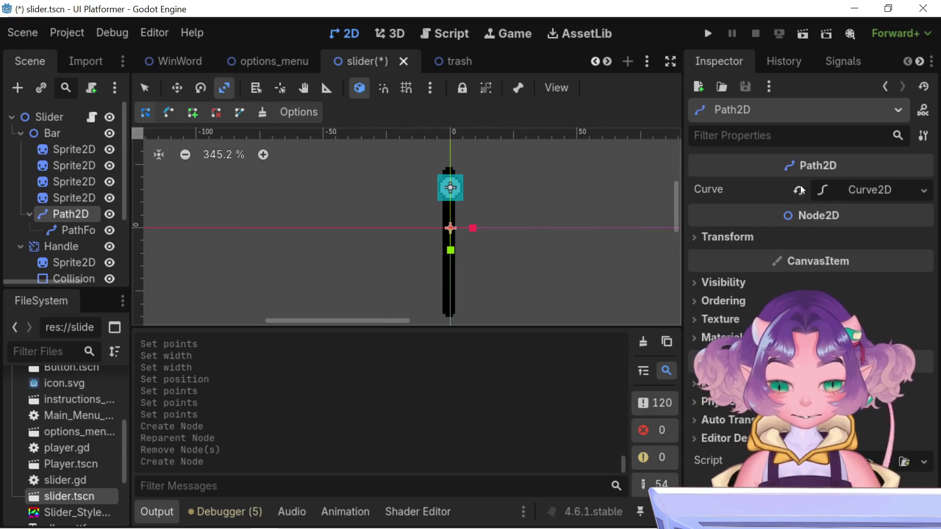
{"action": "left_click", "coordinate": [923, 190]}
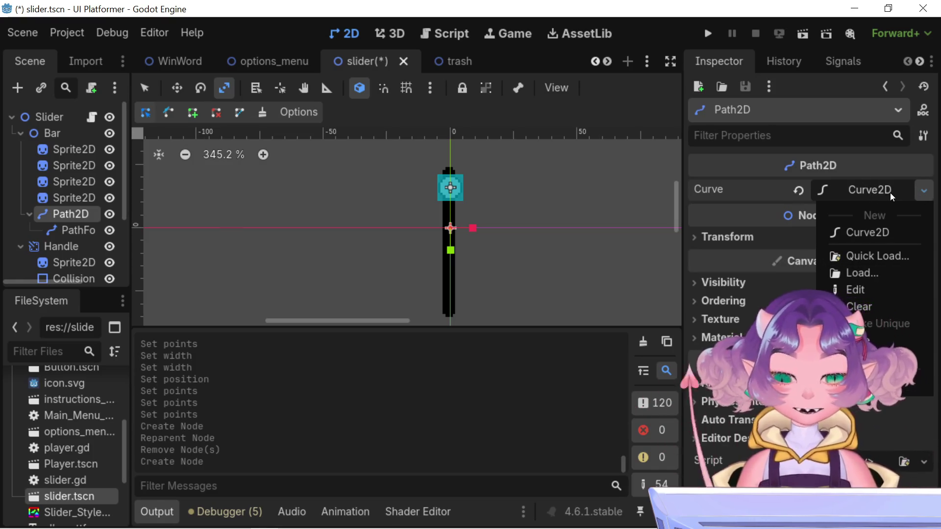
{"action": "left_click", "coordinate": [919, 189]}
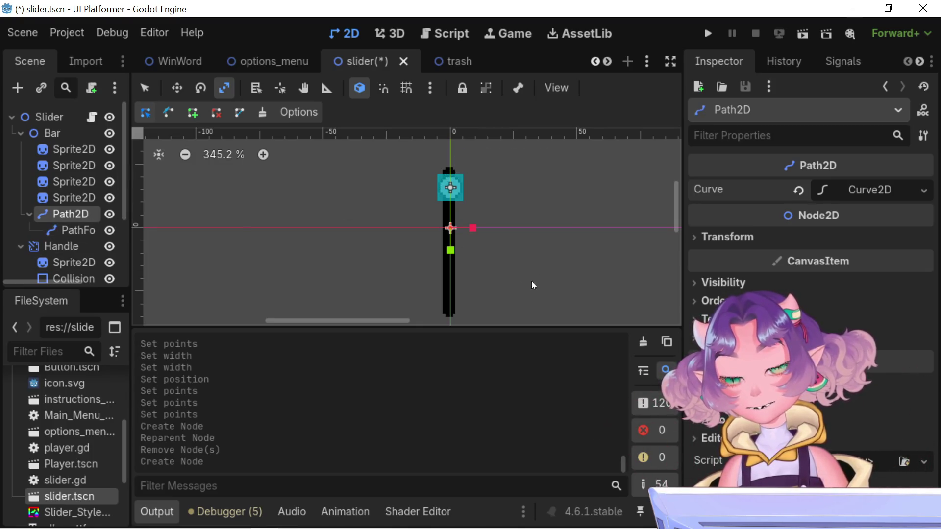
{"action": "mouse_move", "coordinate": [449, 181]}
{"action": "left_mouse_down"}
{"action": "mouse_move", "coordinate": [441, 176]}
{"action": "mouse_move", "coordinate": [449, 170]}
{"action": "left_mouse_up"}
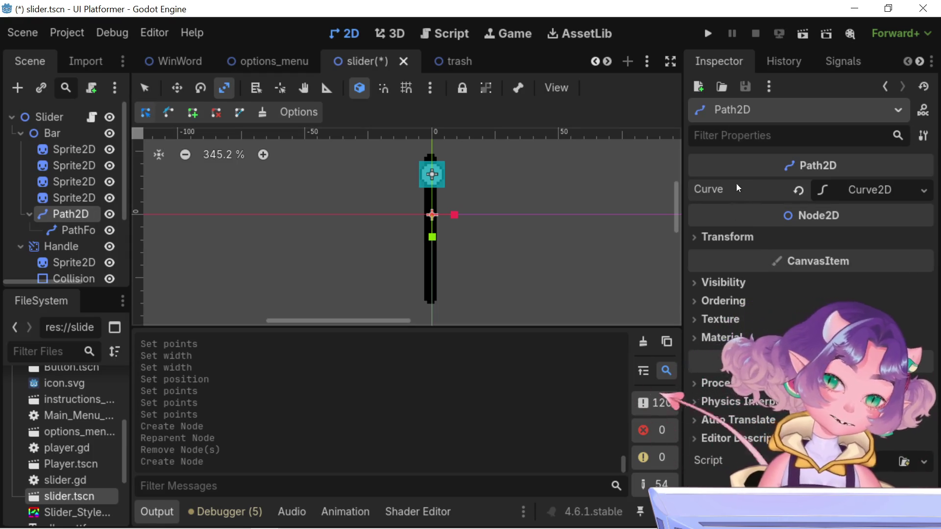
Expand the Curve2D's Points list and add two points
{"action": "left_click", "coordinate": [839, 192]}
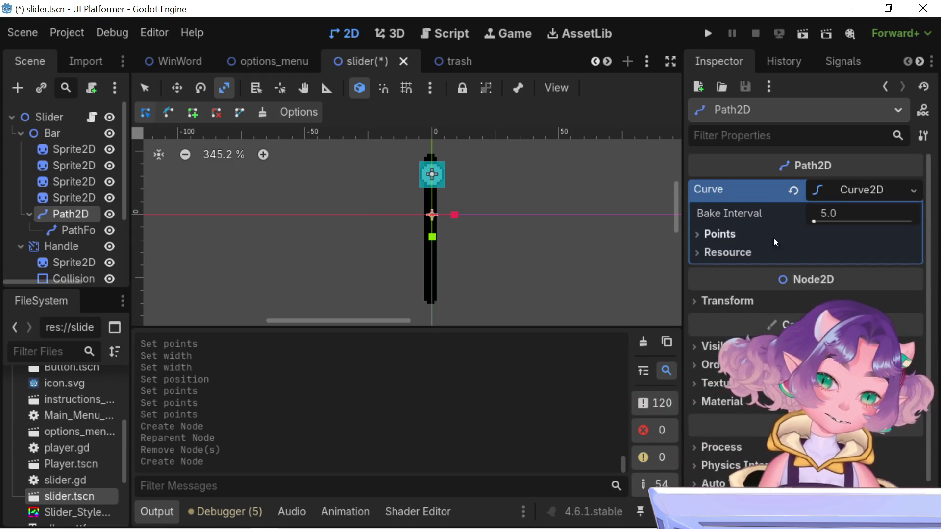
{"action": "left_click", "coordinate": [723, 236]}
{"action": "left_click", "coordinate": [803, 258]}
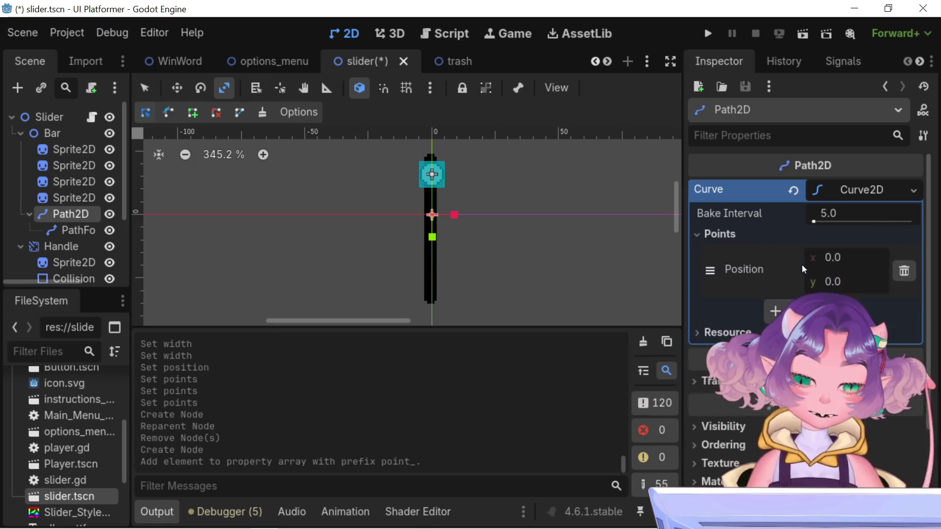
{"action": "scroll", "coordinate": [425, 207], "scroll_direction": "up", "scroll_amount": 4}
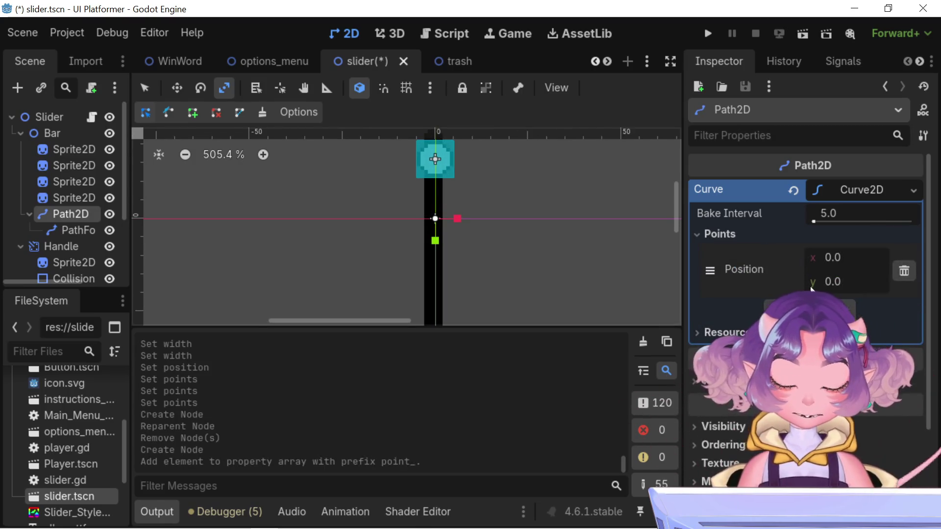
{"action": "left_click", "coordinate": [776, 312]}
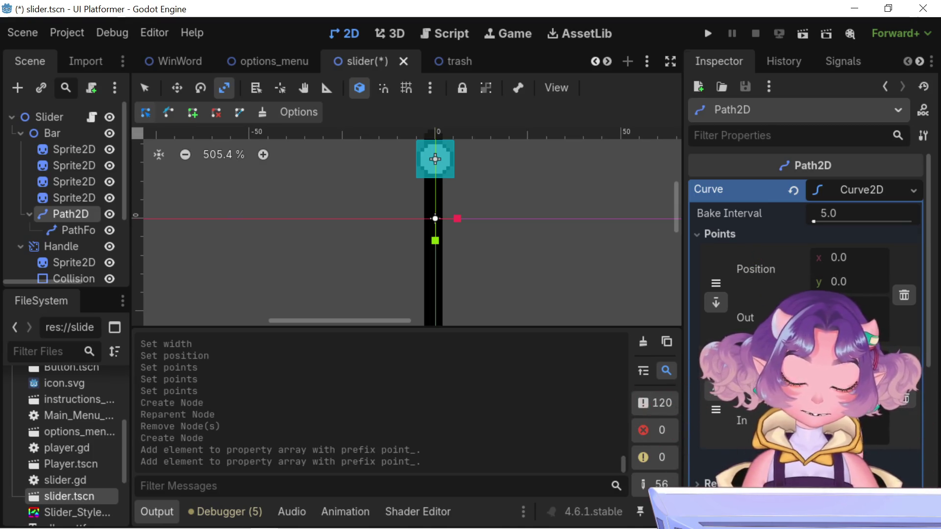
{"action": "scroll", "coordinate": [435, 159], "scroll_direction": "down", "scroll_amount": 2}
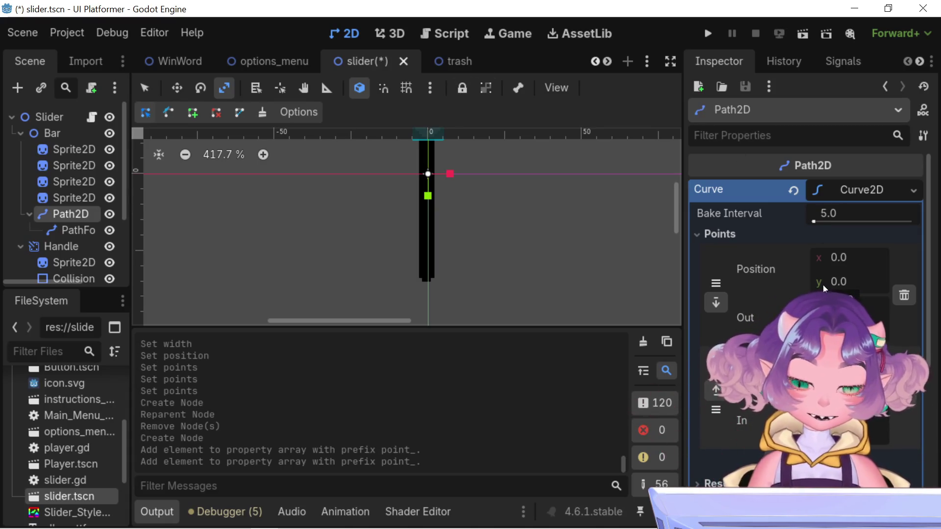
{"action": "scroll", "coordinate": [457, 280], "scroll_direction": "up", "scroll_amount": 1}
{"action": "scroll", "coordinate": [478, 306], "scroll_direction": "down", "scroll_amount": 3}
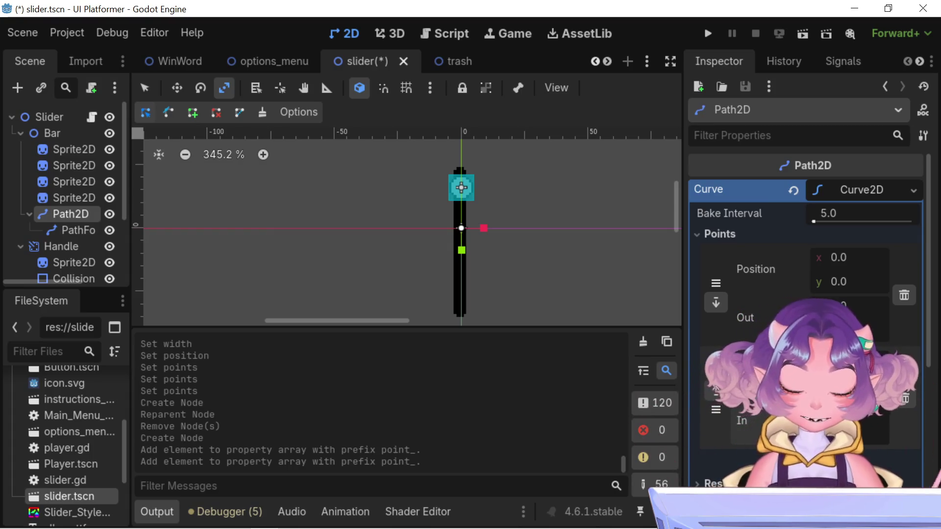
Set the second point's In handle y to -22, undo a stray position change, add another point
{"action": "left_click_drag", "start_coordinate": [833, 433], "coordinate": [841, 433]}
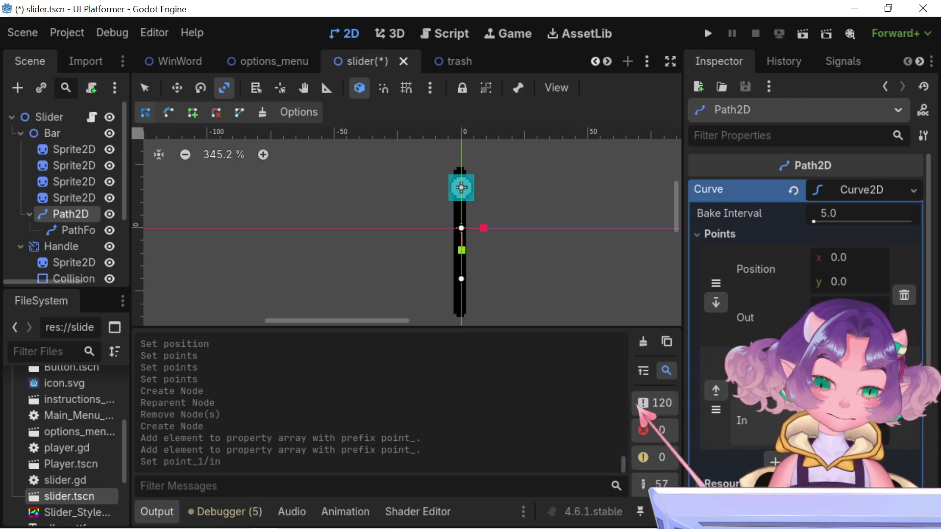
{"action": "key", "text": "Return"}
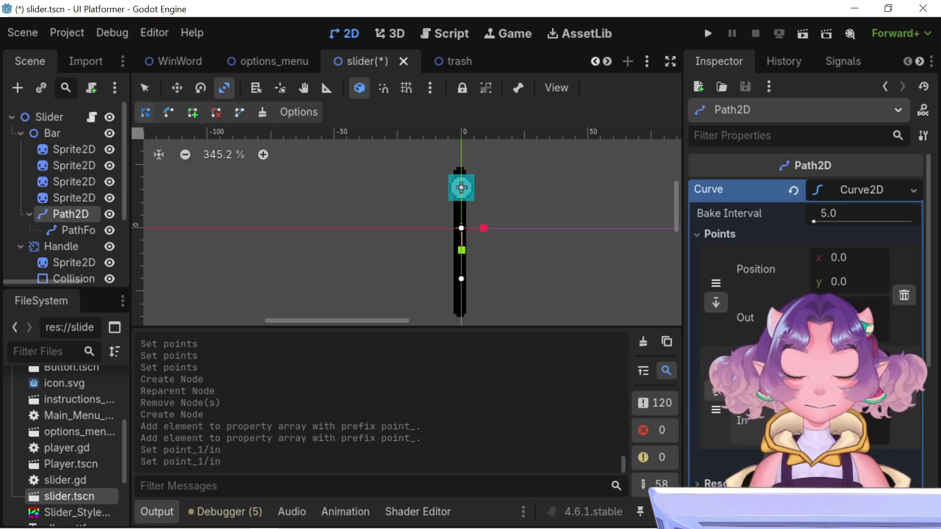
{"action": "left_click", "coordinate": [860, 431]}
{"action": "type", "text": "-"}
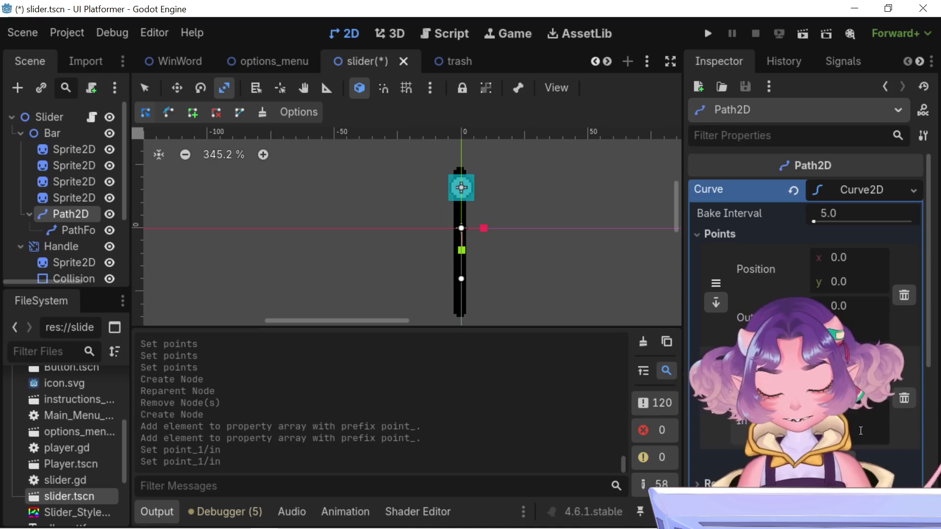
{"action": "type", "text": "22"}
{"action": "key", "text": "Return"}
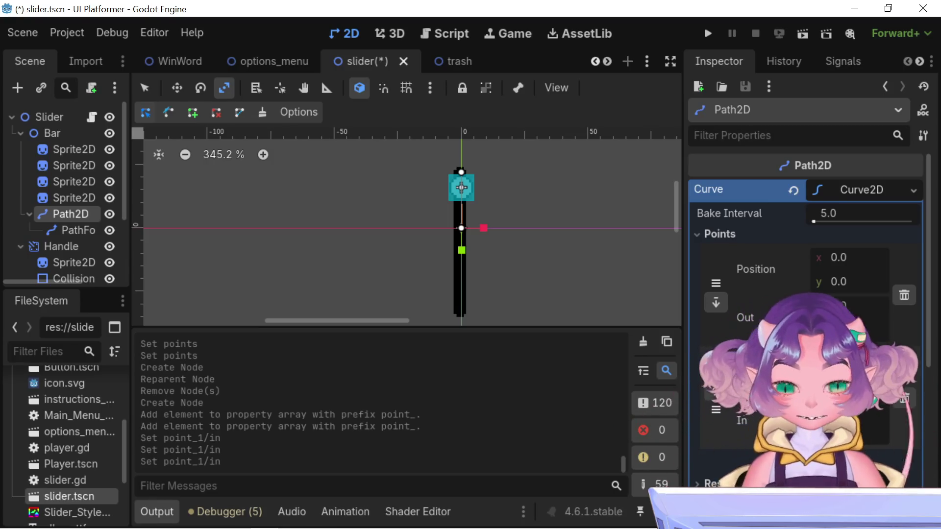
{"action": "key", "text": "Return"}
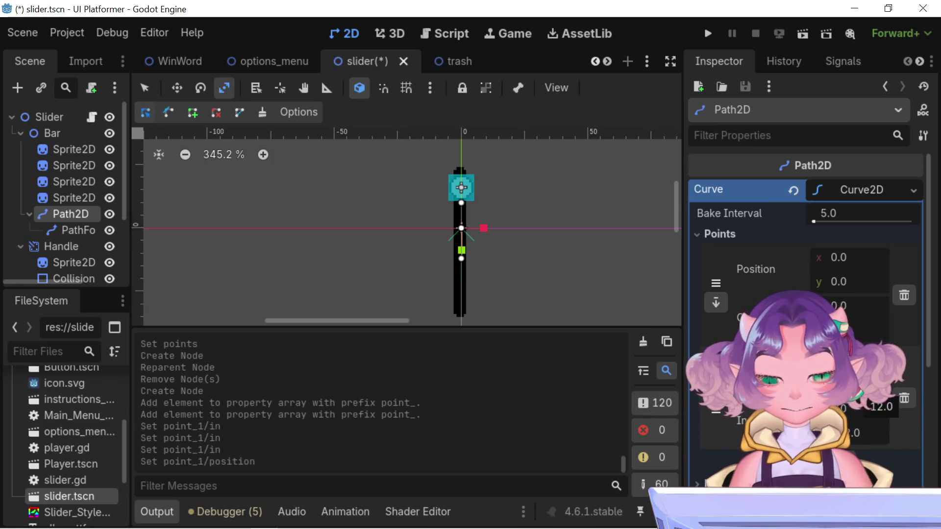
{"action": "key", "text": "ctrl+z"}
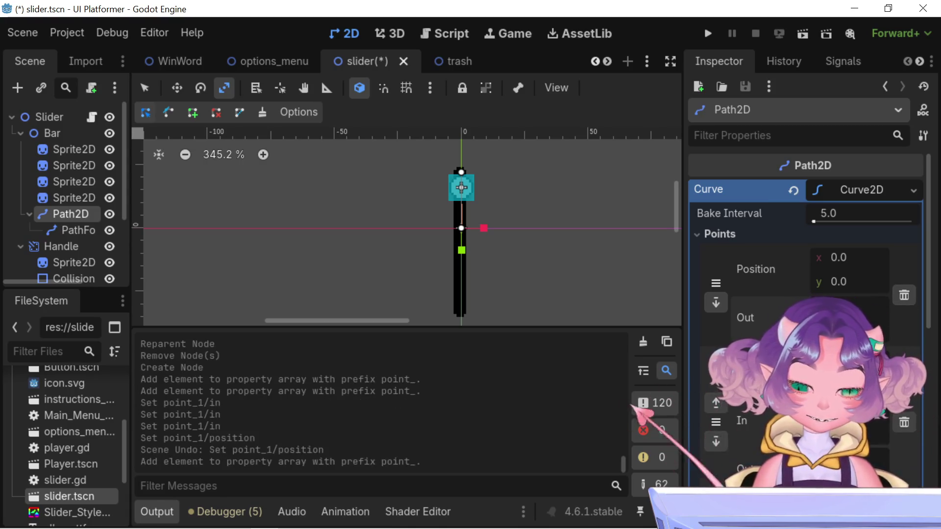
{"action": "left_click", "coordinate": [803, 463]}
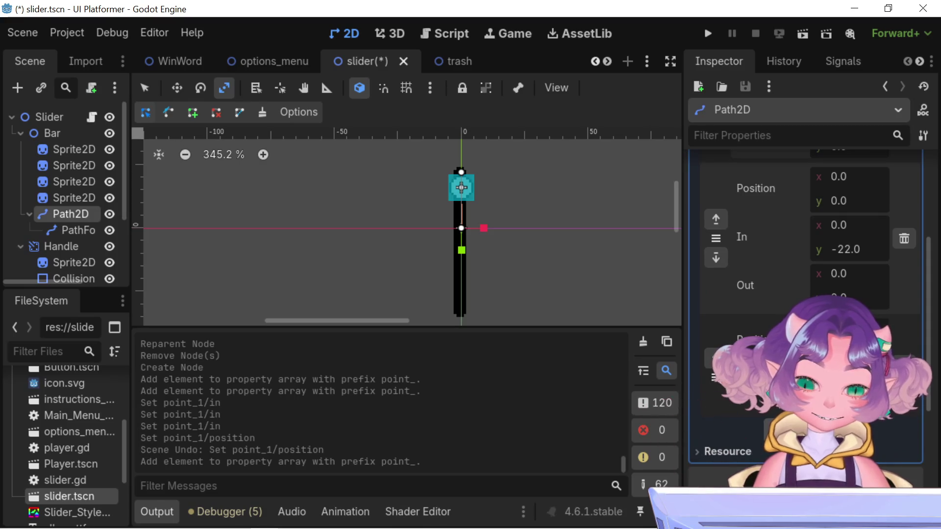
Remove two extra points from the curve
{"action": "scroll", "coordinate": [803, 245], "scroll_direction": "up", "scroll_amount": 5}
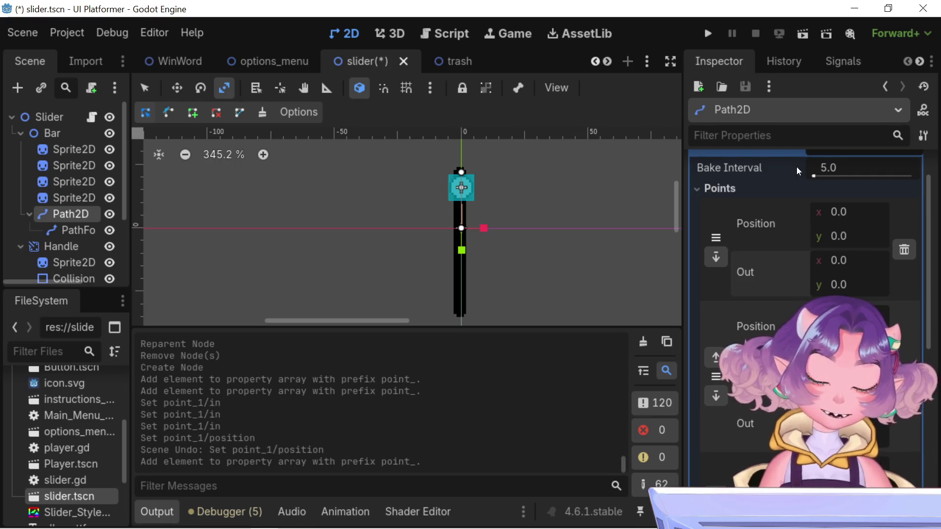
{"action": "left_click", "coordinate": [904, 247]}
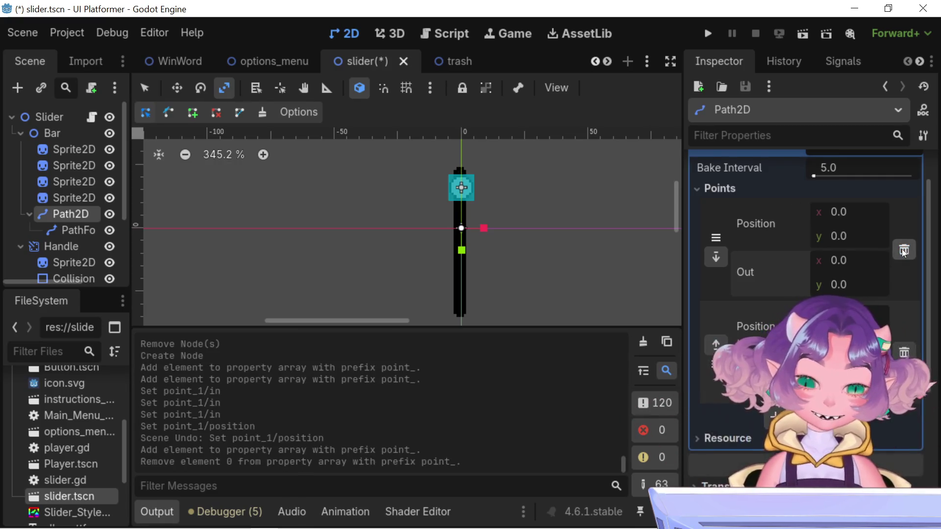
{"action": "left_click", "coordinate": [904, 248]}
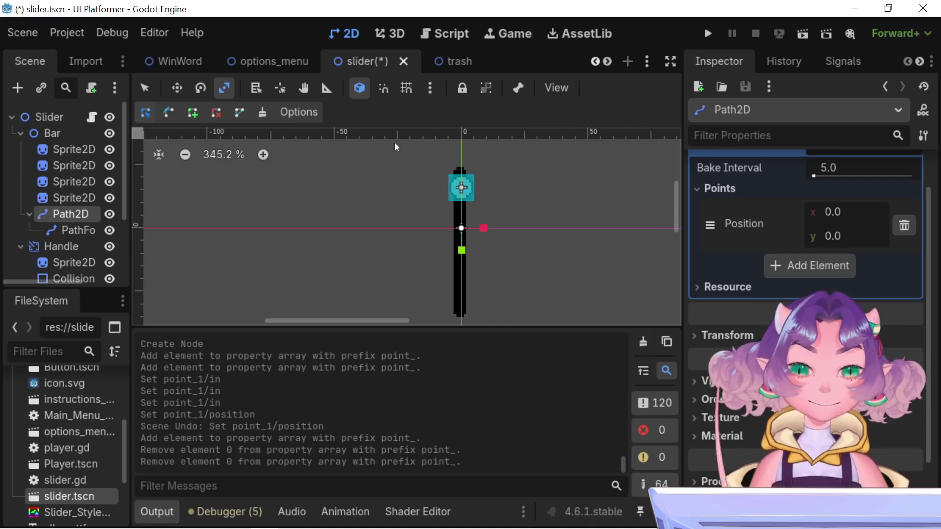
{"action": "scroll", "coordinate": [583, 211], "scroll_direction": "up", "scroll_amount": 3}
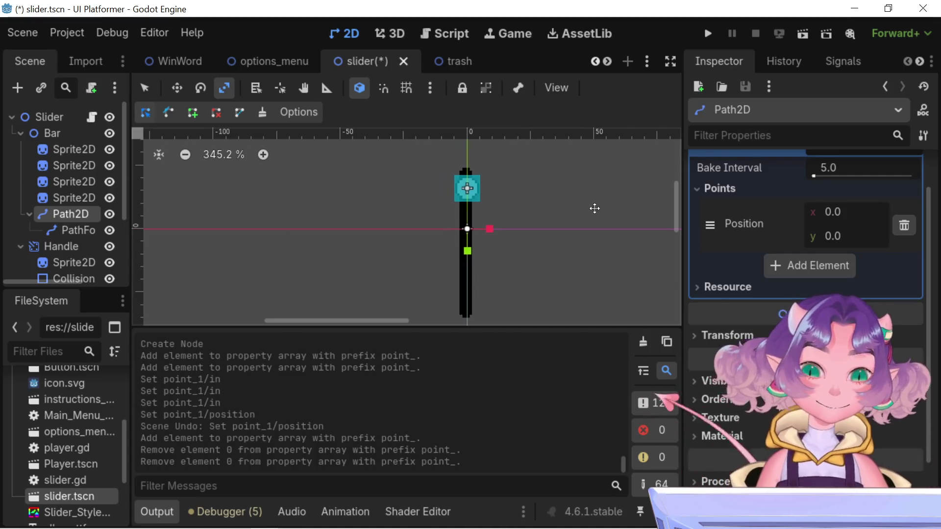
Set the first point's Position y to -22 and add a second point
{"action": "left_click", "coordinate": [865, 234]}
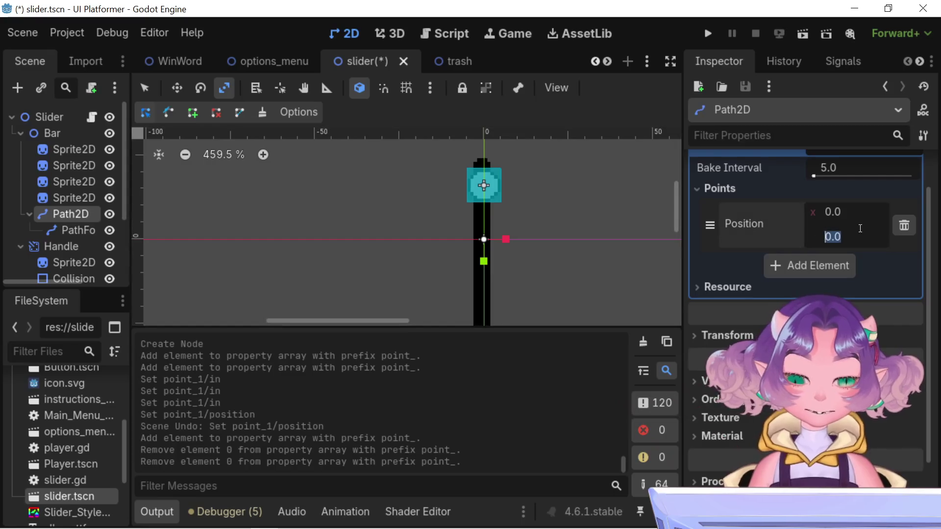
{"action": "type", "text": "20"}
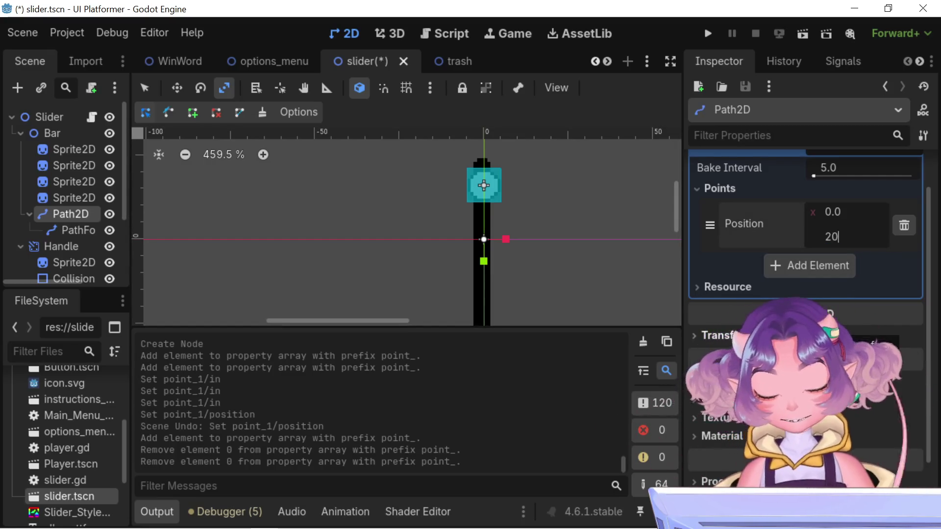
{"action": "key", "text": "Return"}
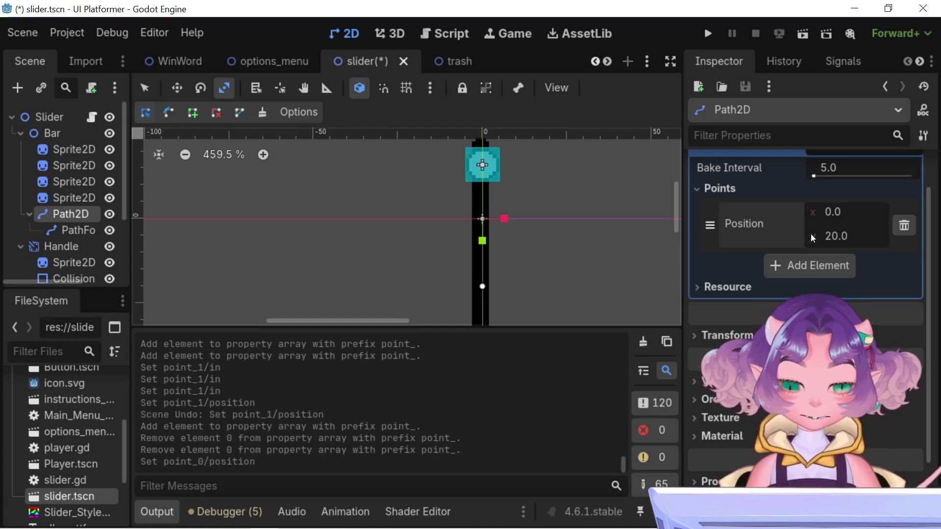
{"action": "left_click", "coordinate": [826, 236]}
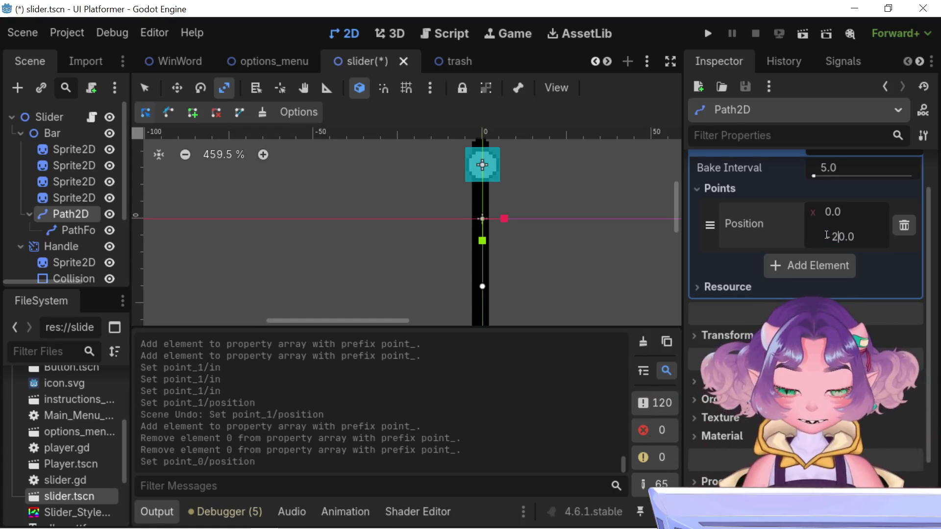
{"action": "type", "text": "22"}
{"action": "key", "text": "Return"}
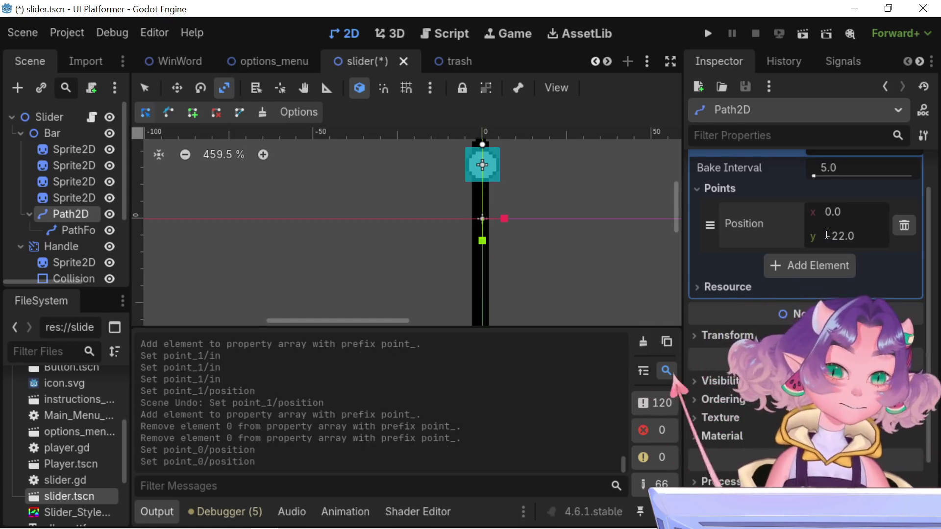
{"action": "left_click", "coordinate": [824, 235]}
{"action": "type", "text": "-"}
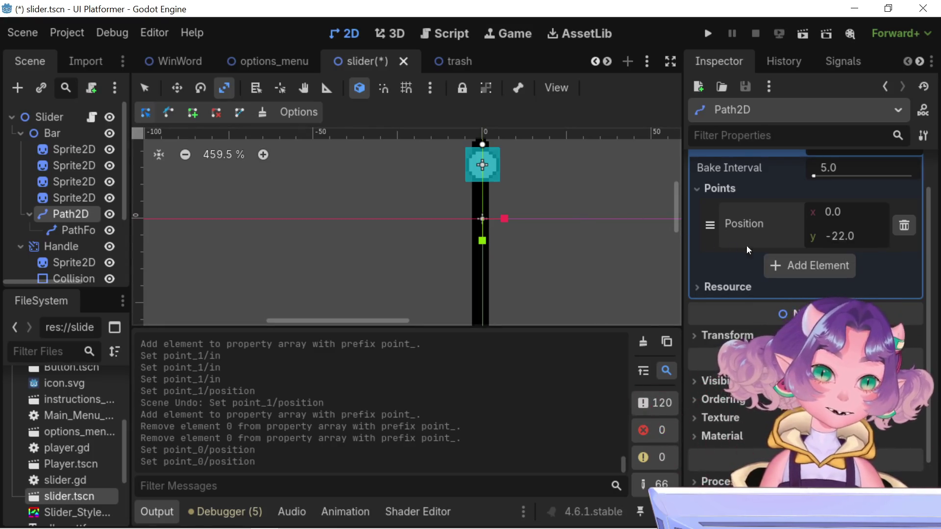
{"action": "left_click", "coordinate": [806, 266]}
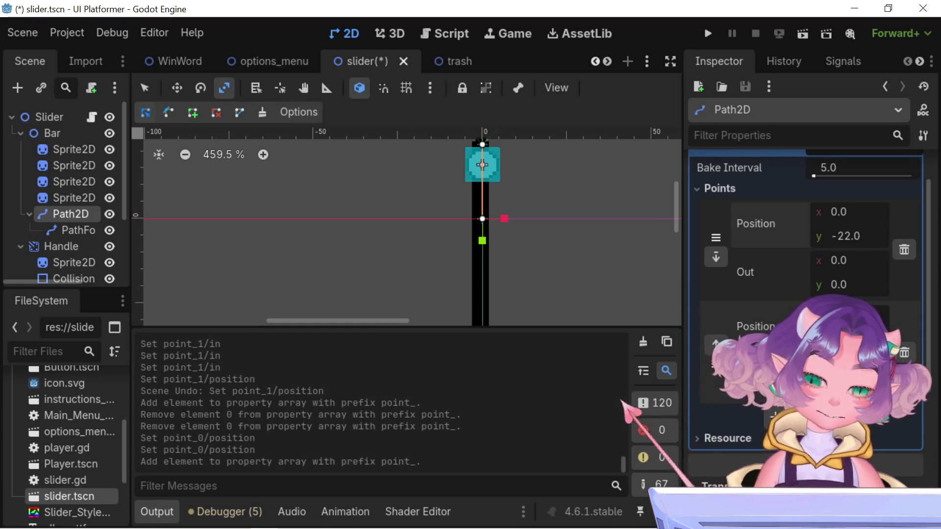
Set the first point's Out handle y to 22, then return it to 0
{"action": "mouse_move", "coordinate": [602, 243]}
{"action": "left_mouse_down"}
{"action": "mouse_move", "coordinate": [596, 226]}
{"action": "mouse_move", "coordinate": [611, 261]}
{"action": "left_mouse_up"}
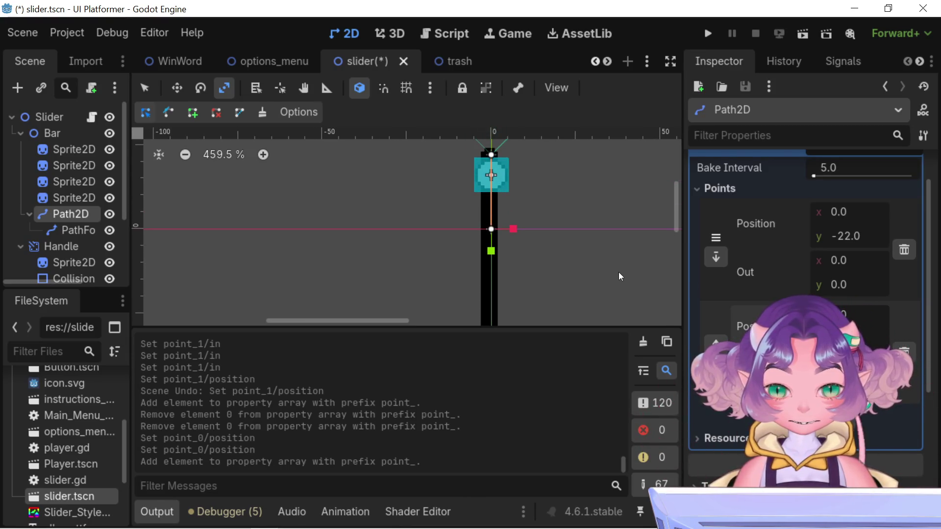
{"action": "scroll", "coordinate": [634, 240], "scroll_direction": "down", "scroll_amount": 1}
{"action": "scroll", "coordinate": [634, 240], "scroll_direction": "up", "scroll_amount": 2}
{"action": "scroll", "coordinate": [634, 241], "scroll_direction": "down", "scroll_amount": 3}
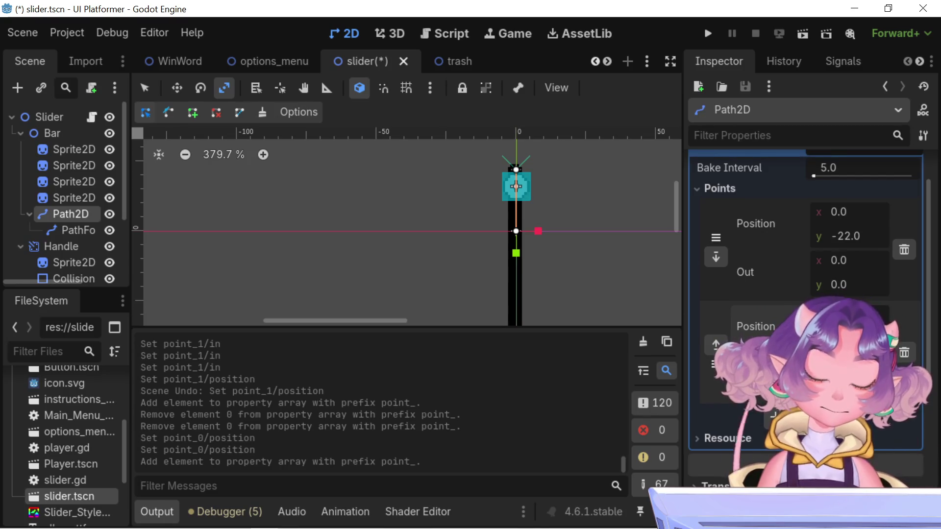
{"action": "left_click", "coordinate": [861, 283]}
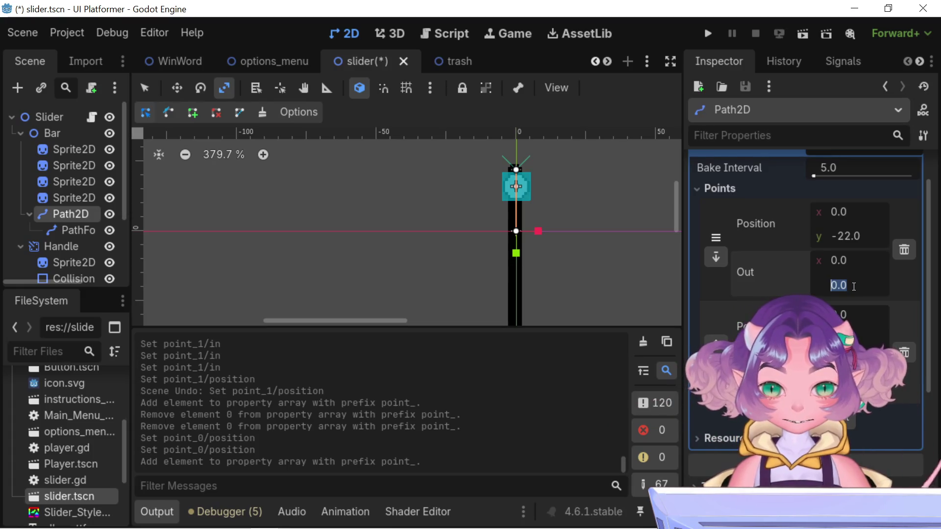
{"action": "type", "text": "22"}
{"action": "key", "text": "Return"}
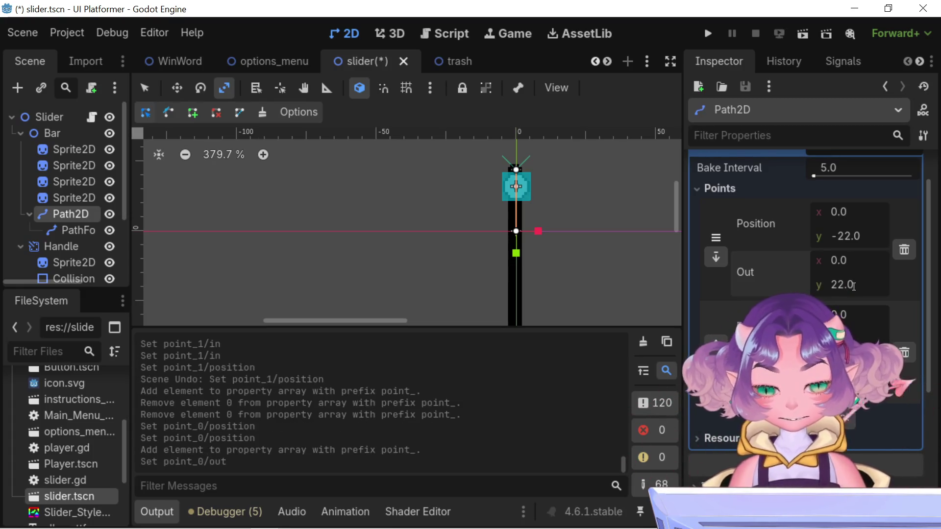
{"action": "left_click", "coordinate": [852, 285]}
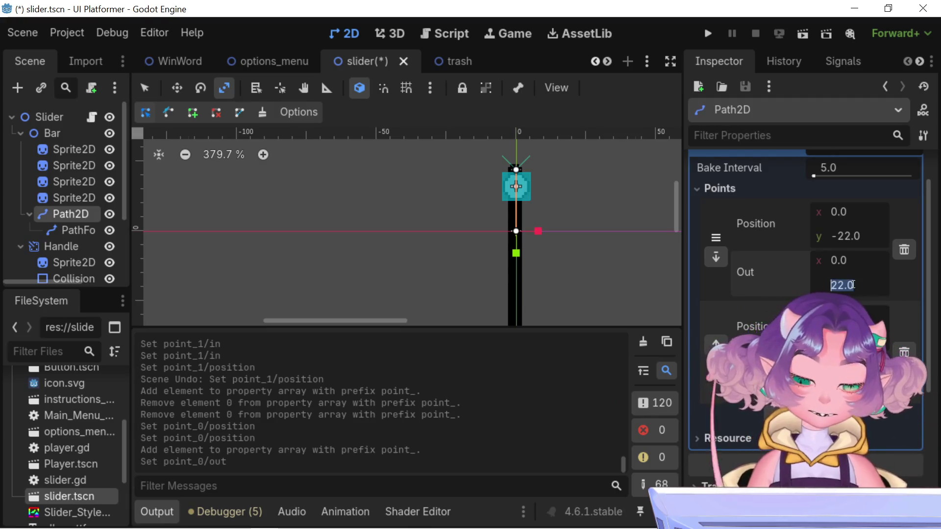
{"action": "type", "text": "-0"}
{"action": "key", "text": "BackSpace"}
{"action": "key", "text": "BackSpace"}
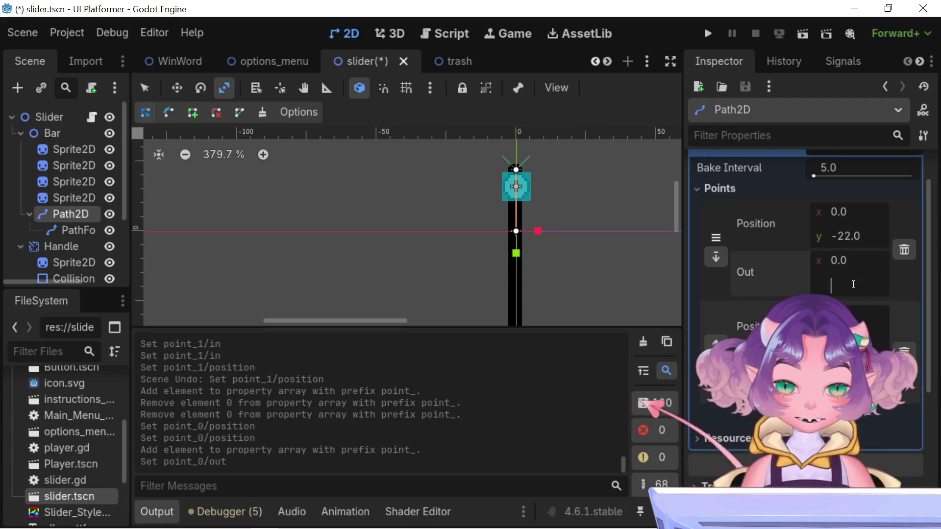
{"action": "key", "text": "Return"}
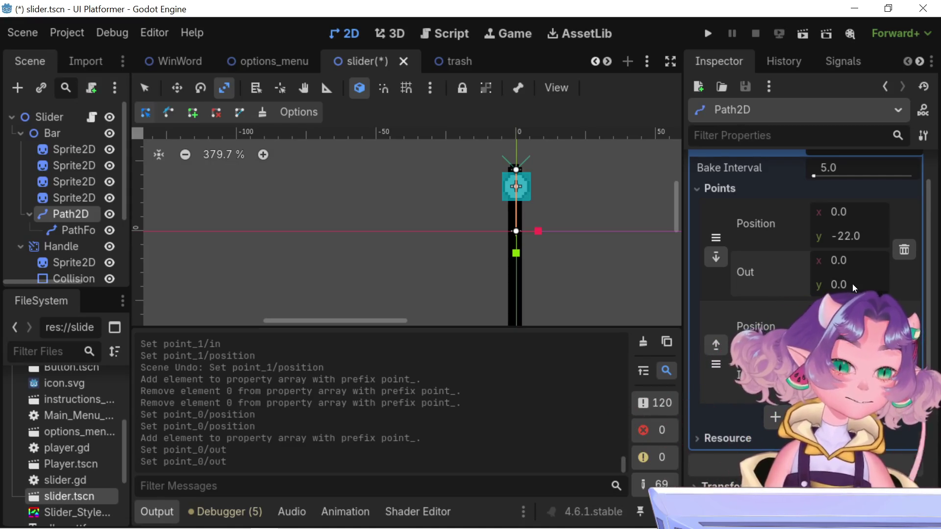
{"action": "mouse_move", "coordinate": [451, 185]}
{"action": "left_mouse_down"}
{"action": "mouse_move", "coordinate": [449, 116]}
{"action": "mouse_move", "coordinate": [451, 161]}
{"action": "left_mouse_up"}
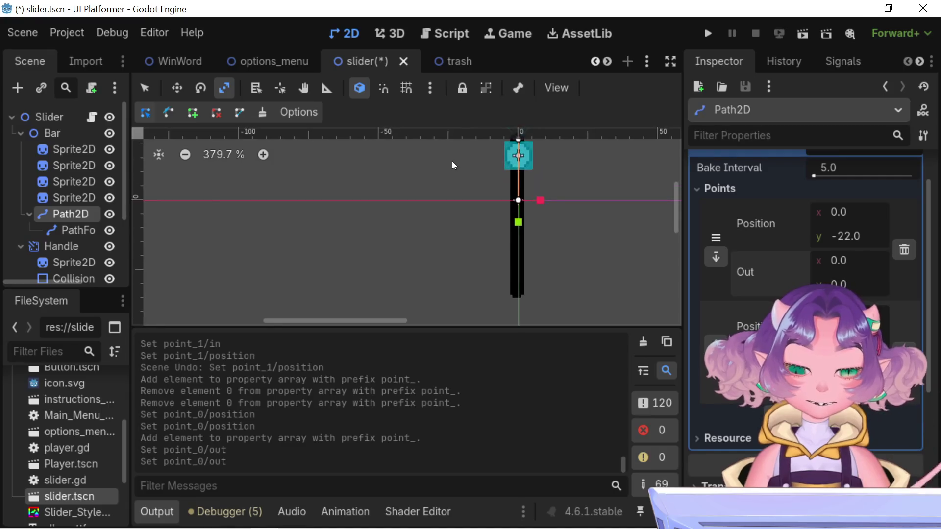
{"action": "scroll", "coordinate": [559, 235], "scroll_direction": "down", "scroll_amount": 1}
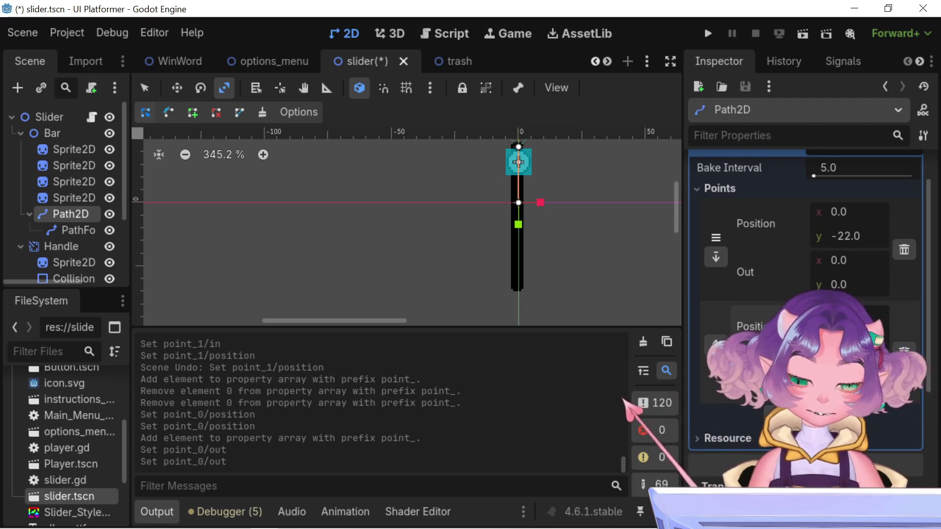
Set the second point's Position y to 12
{"action": "left_click", "coordinate": [853, 316]}
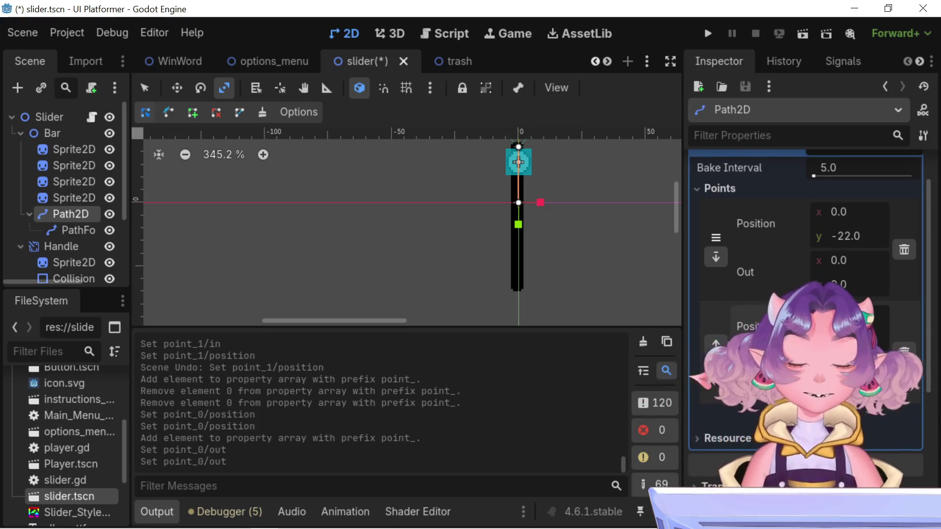
{"action": "left_click", "coordinate": [867, 336]}
{"action": "type", "text": "12"}
{"action": "key", "text": "Return"}
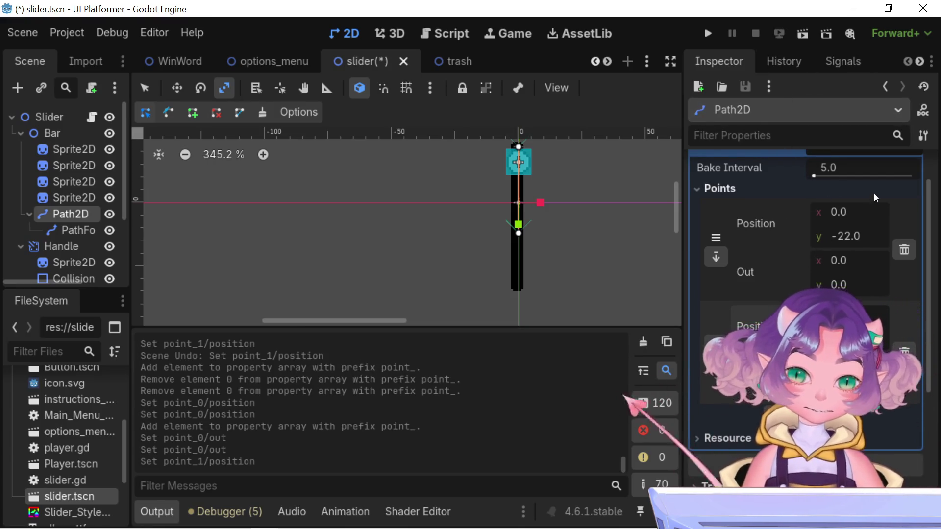
{"action": "scroll", "coordinate": [862, 272], "scroll_direction": "up", "scroll_amount": 1}
{"action": "scroll", "coordinate": [858, 275], "scroll_direction": "down", "scroll_amount": 2}
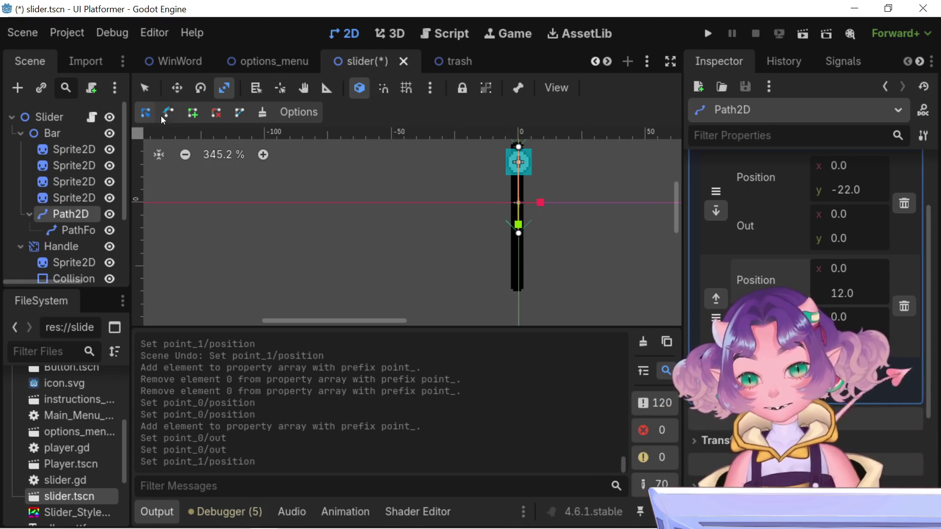
Drag the second point down to (0, 33) at the bar's bottom, undoing an accidental split
{"action": "left_click_drag", "start_coordinate": [519, 233], "coordinate": [519, 286]}
{"action": "scroll", "coordinate": [521, 191], "scroll_direction": "up", "scroll_amount": 10}
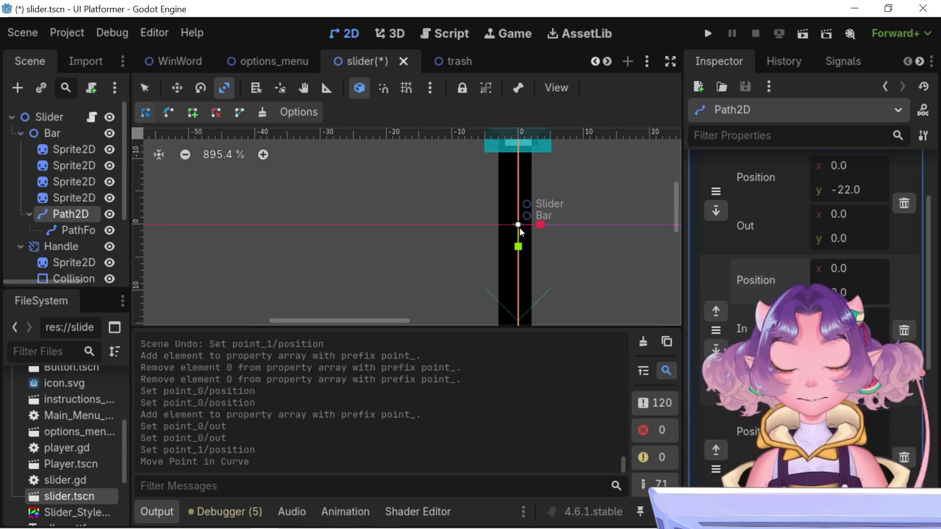
{"action": "left_click", "coordinate": [518, 225]}
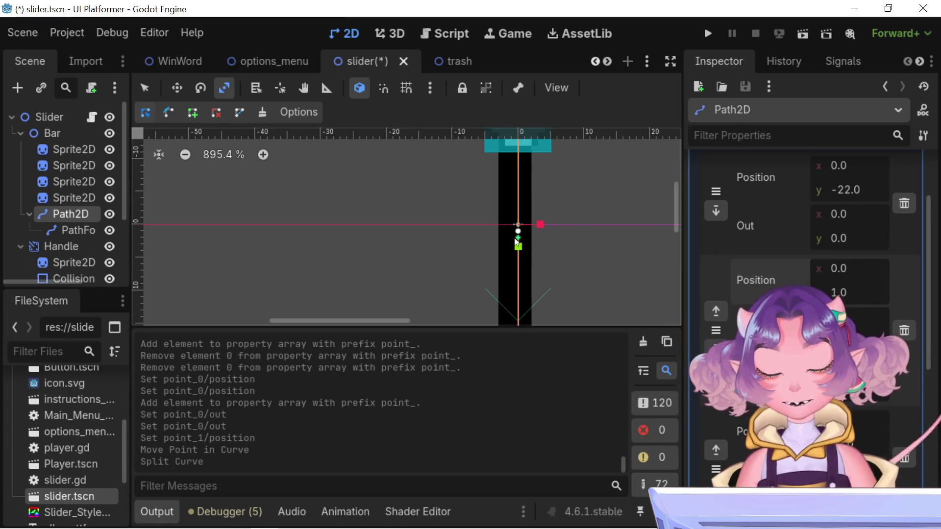
{"action": "key", "text": "ctrl+z"}
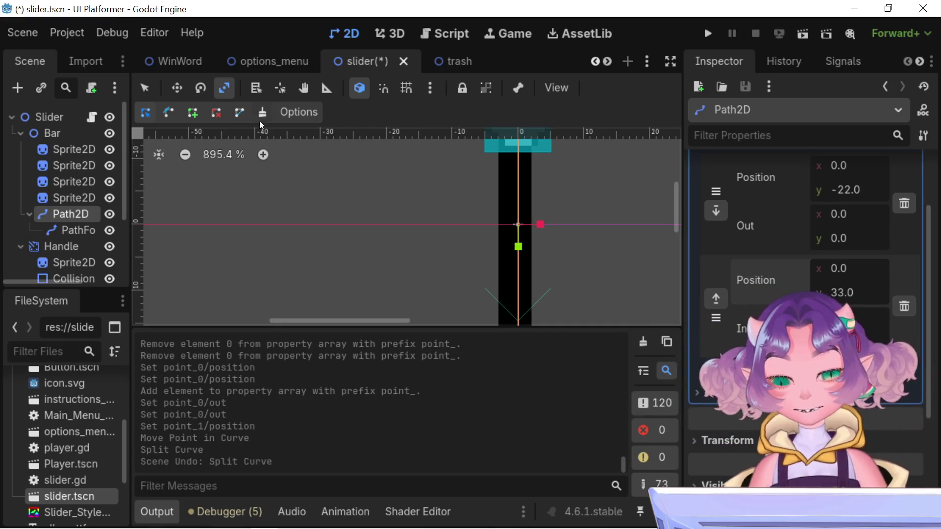
{"action": "scroll", "coordinate": [519, 239], "scroll_direction": "down", "scroll_amount": 6}
{"action": "left_click_drag", "start_coordinate": [520, 239], "coordinate": [529, 192]}
{"action": "scroll", "coordinate": [533, 180], "scroll_direction": "down", "scroll_amount": 5}
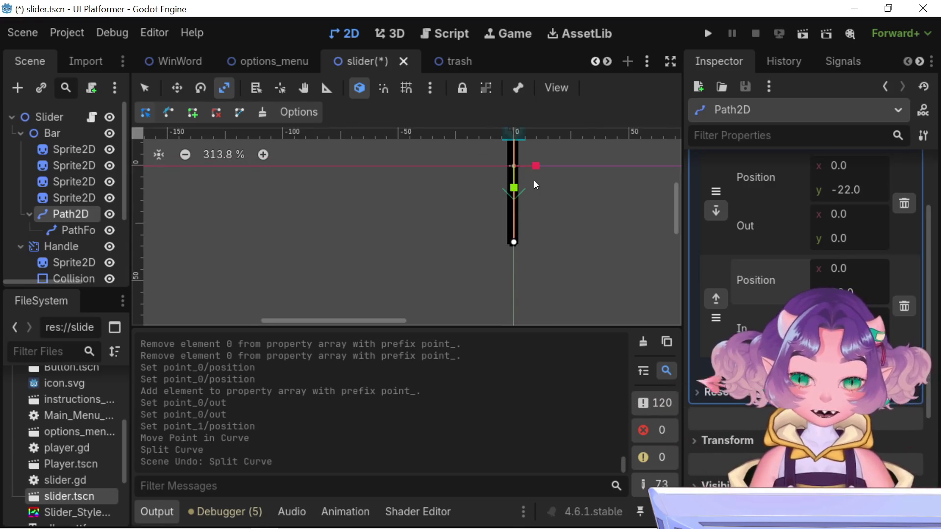
{"action": "scroll", "coordinate": [530, 186], "scroll_direction": "up", "scroll_amount": 1}
{"action": "mouse_move", "coordinate": [525, 167]}
{"action": "left_mouse_down"}
{"action": "mouse_move", "coordinate": [563, 304]}
{"action": "mouse_move", "coordinate": [489, 197]}
{"action": "left_mouse_up"}
{"action": "scroll", "coordinate": [538, 301], "scroll_direction": "up", "scroll_amount": 1}
{"action": "scroll", "coordinate": [539, 302], "scroll_direction": "up", "scroll_amount": 1}
{"action": "scroll", "coordinate": [496, 190], "scroll_direction": "up", "scroll_amount": 3}
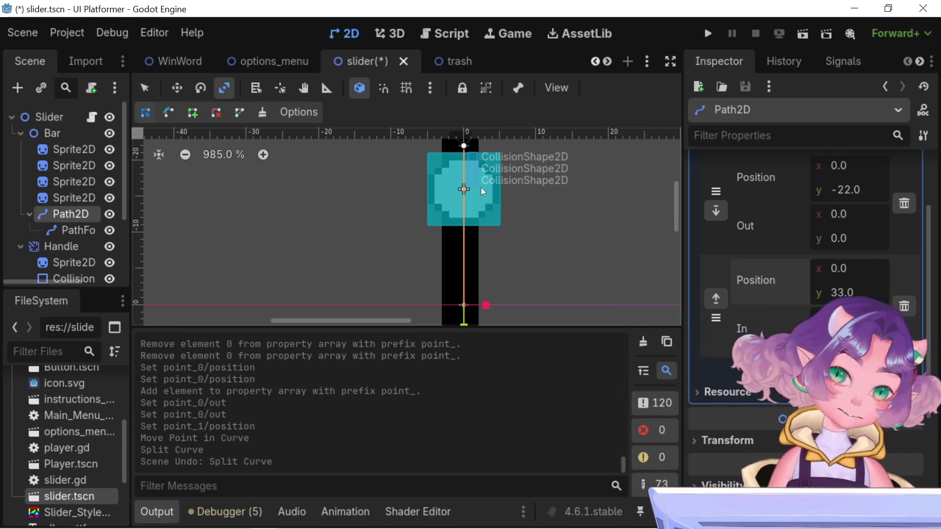
{"action": "scroll", "coordinate": [485, 193], "scroll_direction": "down", "scroll_amount": 5}
{"action": "mouse_move", "coordinate": [527, 219]}
{"action": "left_mouse_down"}
{"action": "mouse_move", "coordinate": [533, 158]}
{"action": "mouse_move", "coordinate": [534, 320]}
{"action": "left_mouse_up"}
{"action": "left_click_drag", "start_coordinate": [616, 242], "coordinate": [603, 300]}
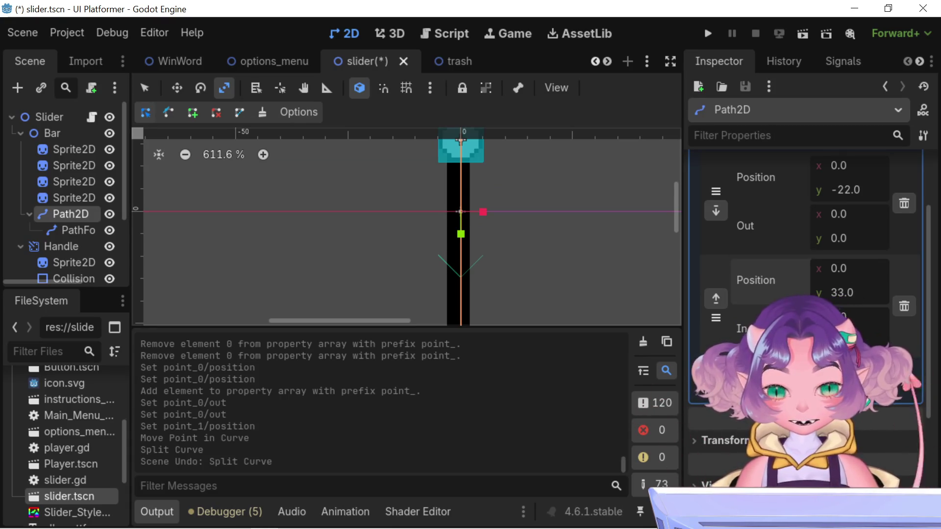
{"action": "left_click", "coordinate": [842, 328]}
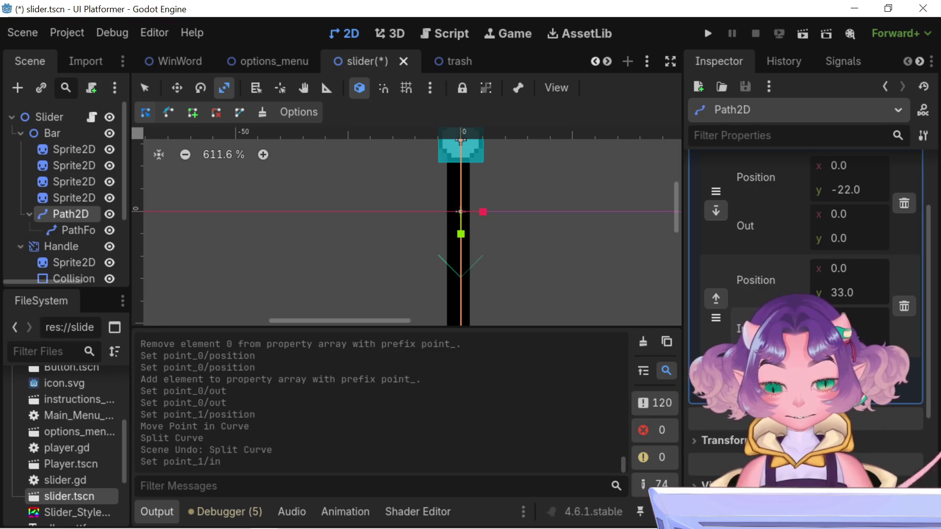
{"action": "scroll", "coordinate": [595, 275], "scroll_direction": "down", "scroll_amount": 6}
{"action": "key", "text": "ctrl+z"}
{"action": "left_click", "coordinate": [842, 328]}
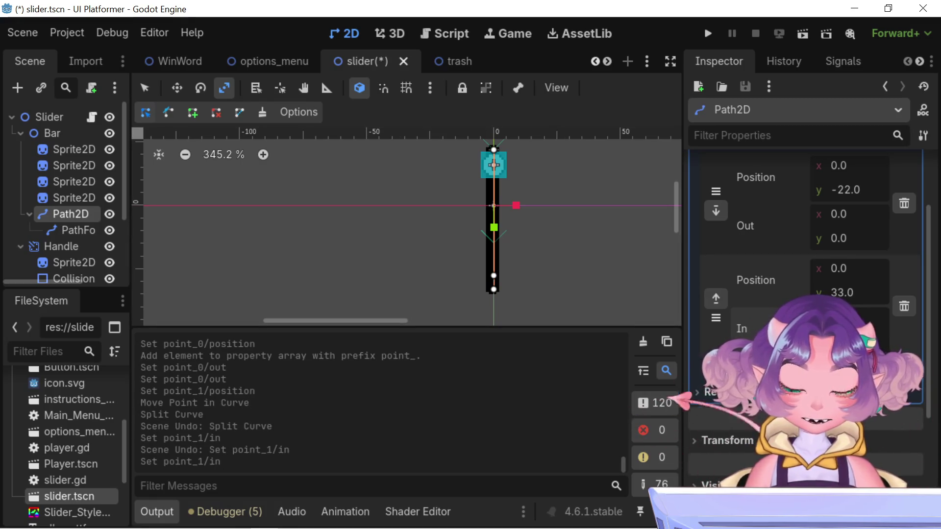
{"action": "key", "text": "ctrl+z"}
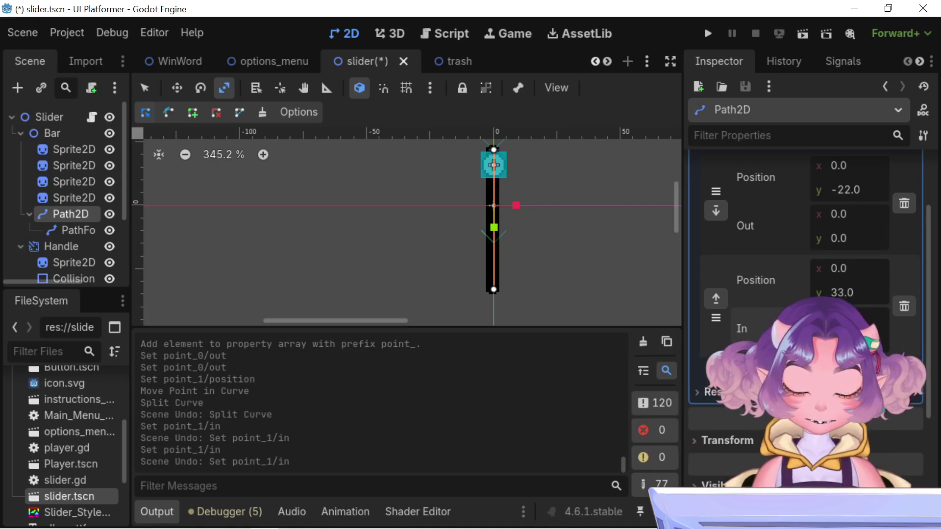